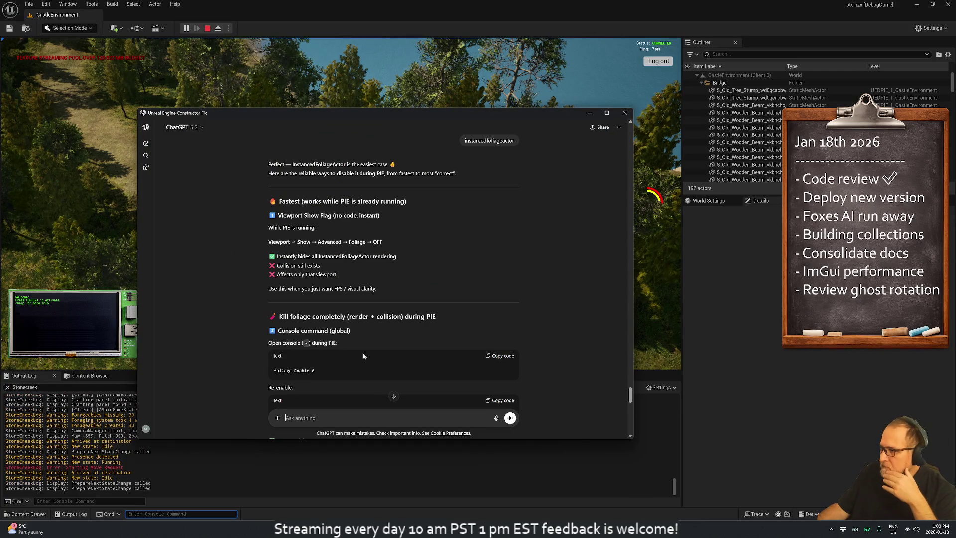
Step: Read ChatGPT's answer on disabling foliage in PIE down to the TL;DR recommendation table
scroll(394, 365, down, 2)
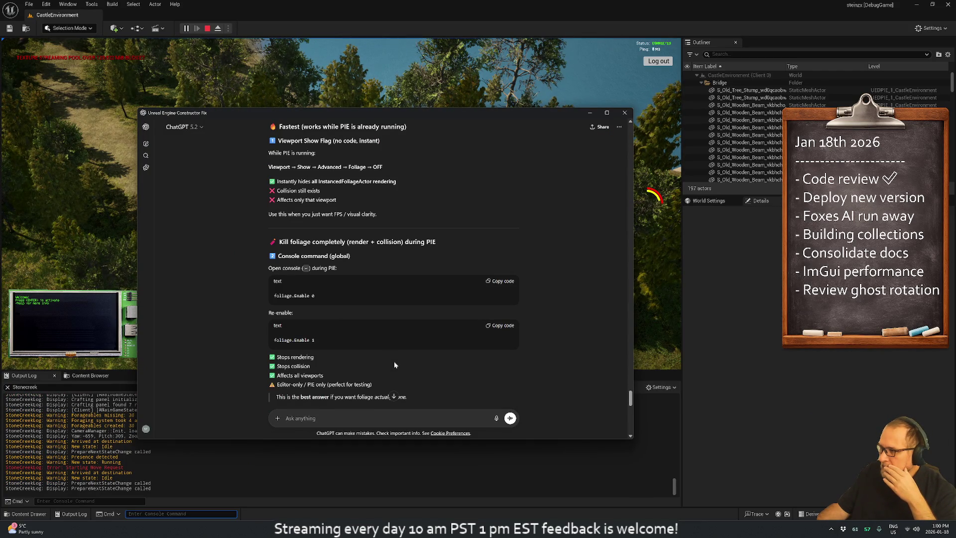
scroll(394, 365, down, 2)
scroll(395, 365, down, 2)
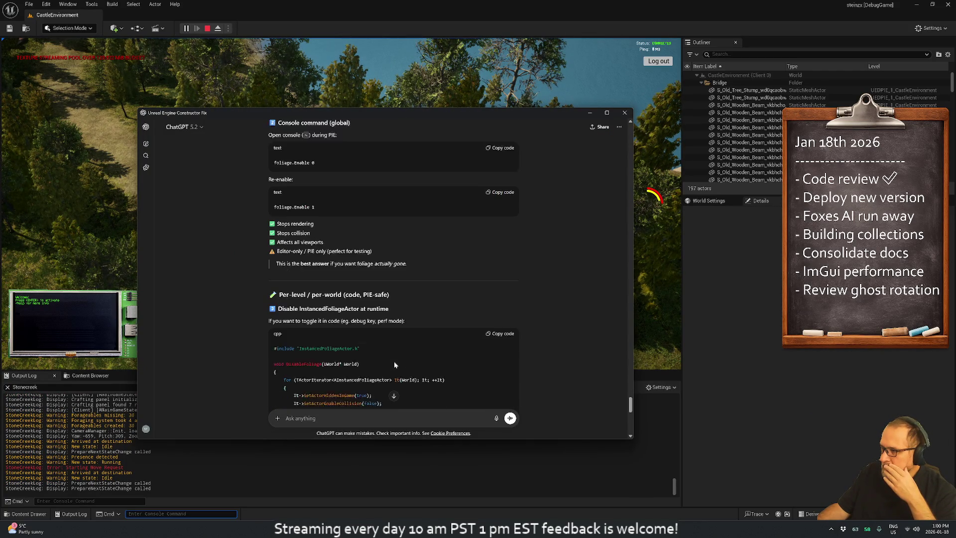
scroll(391, 363, down, 4)
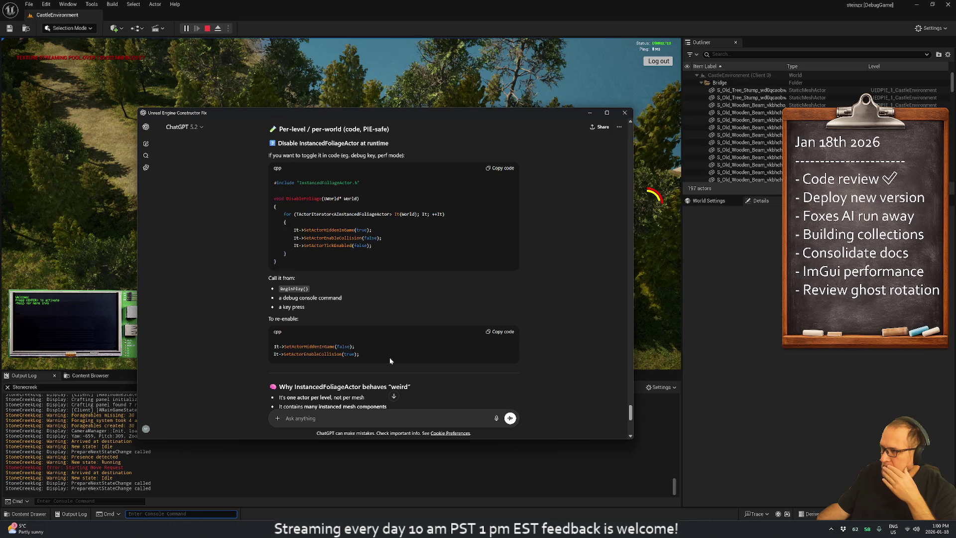
scroll(391, 362, down, 3)
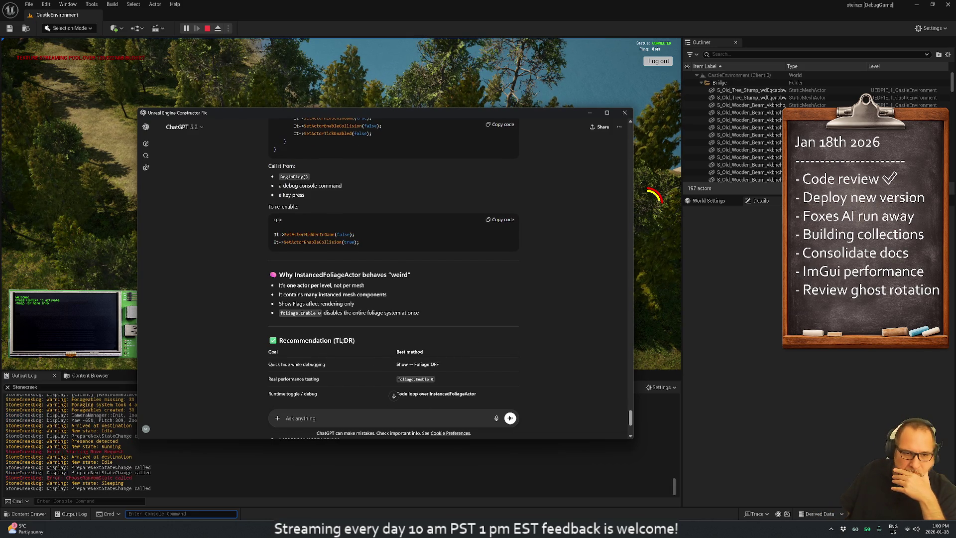
click(133, 305)
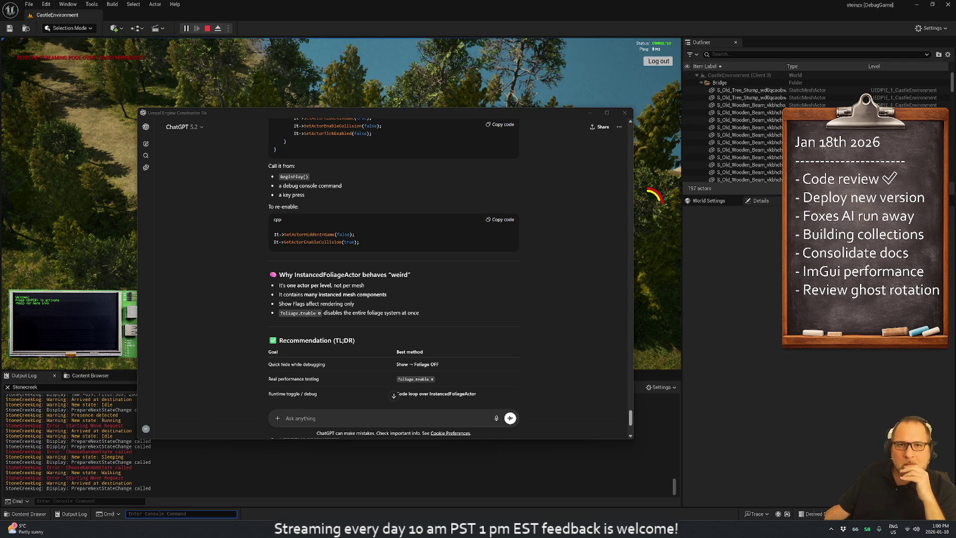
key(alt+Tab)
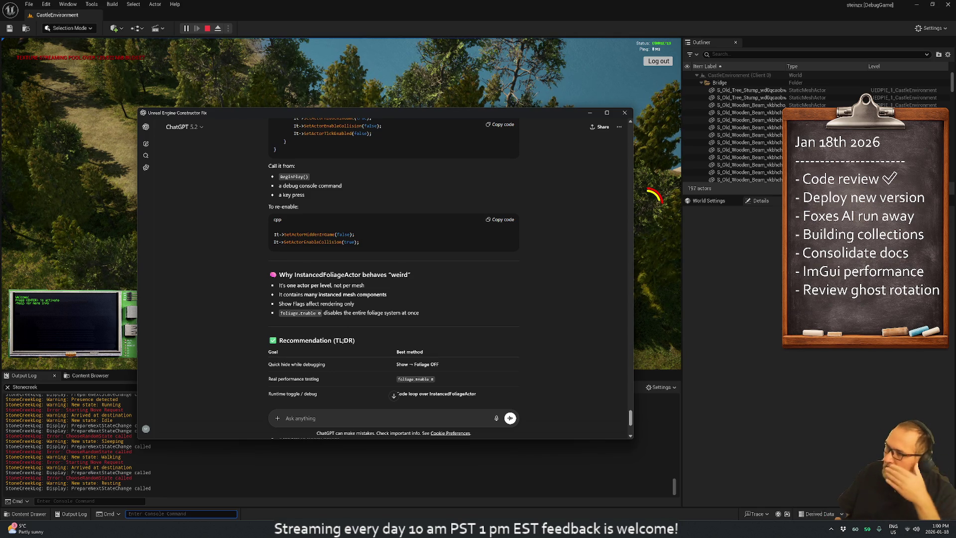
scroll(397, 312, down, 3)
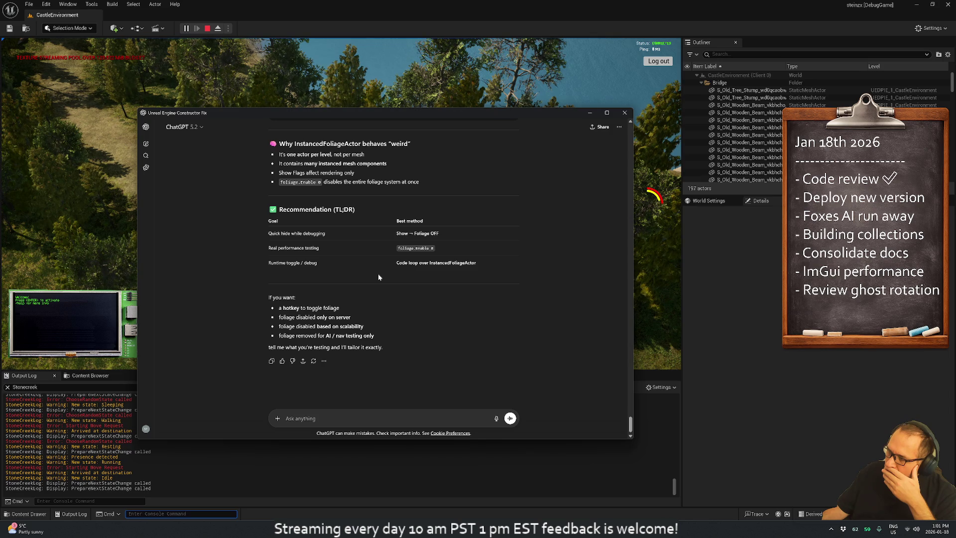
Step: Close the chat, collapse the Outliner folders, and delete BP_GlobalFoliageActor_UE5 from the running level
click(624, 112)
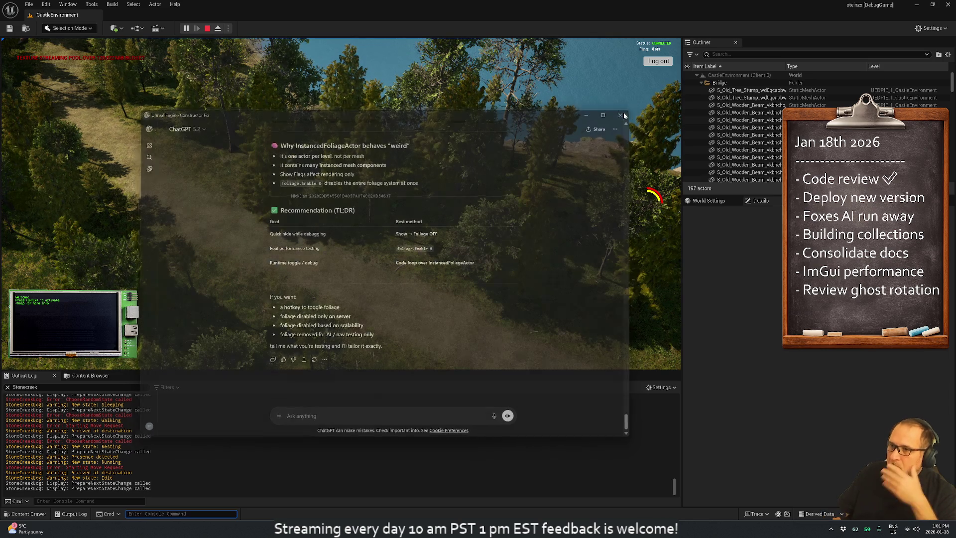
click(701, 83)
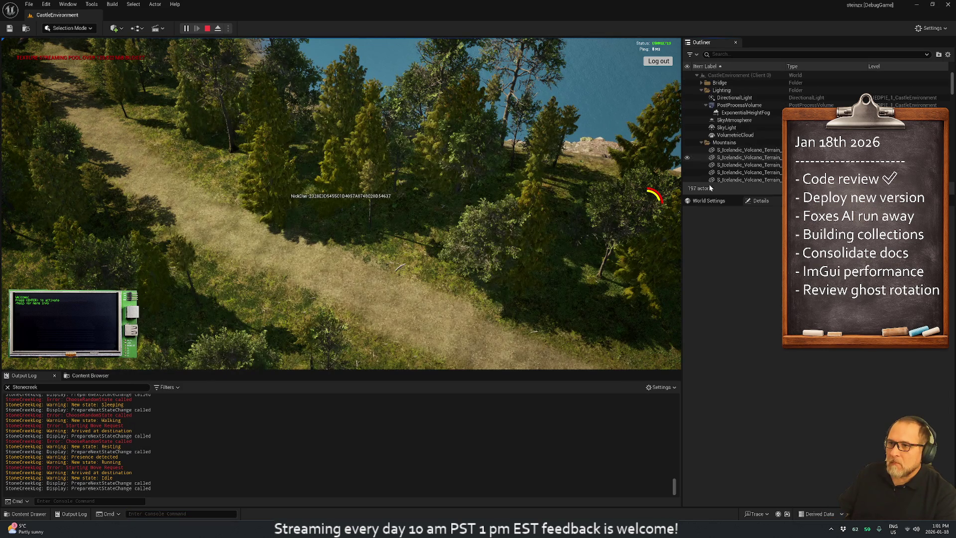
click(702, 143)
click(700, 151)
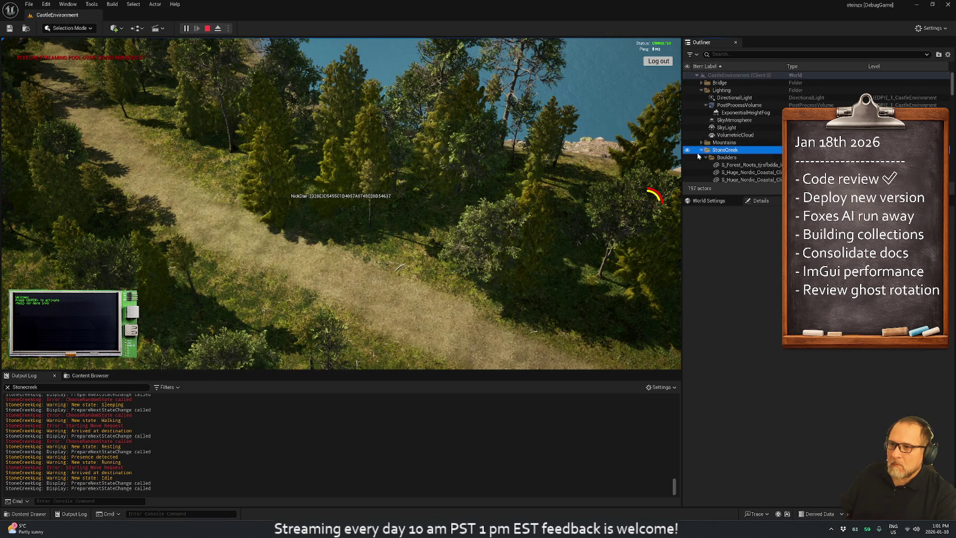
click(700, 151)
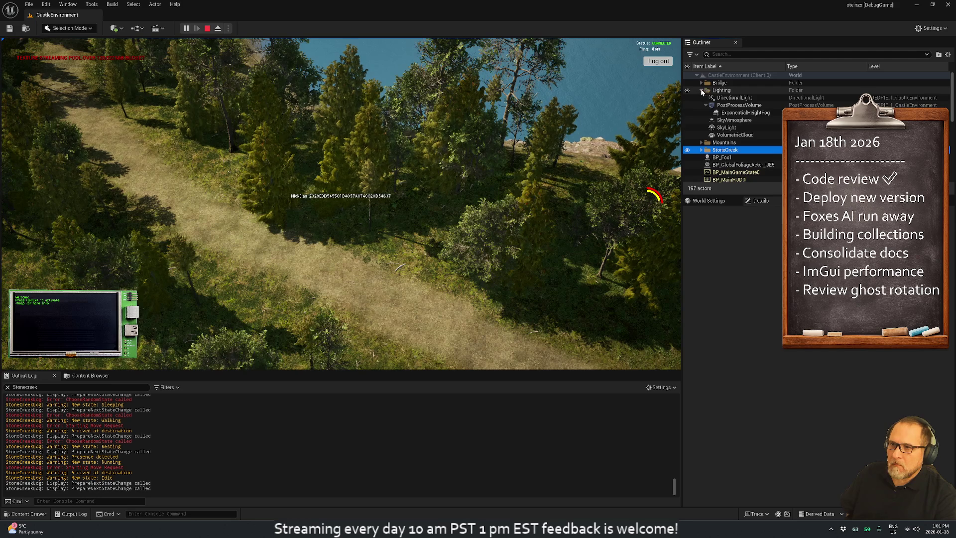
click(702, 90)
click(721, 120)
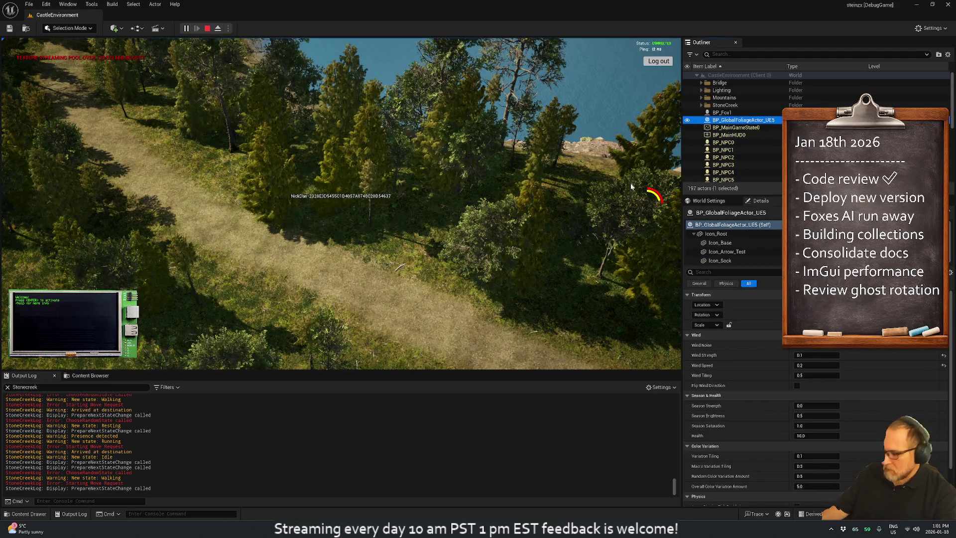
key(Delete)
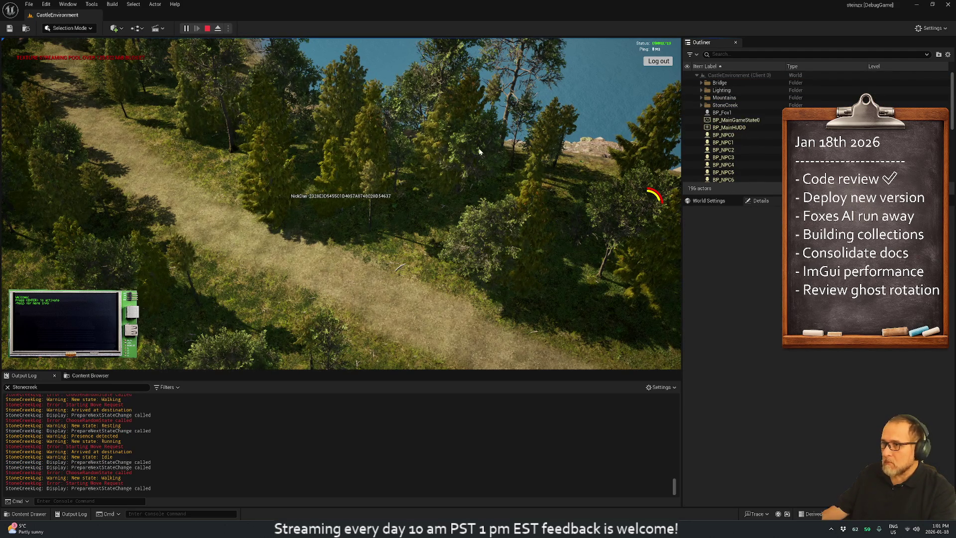
Step: Stop play, hide InstancedFoliageActor0 through its Visibility action, and start a test play session
click(207, 28)
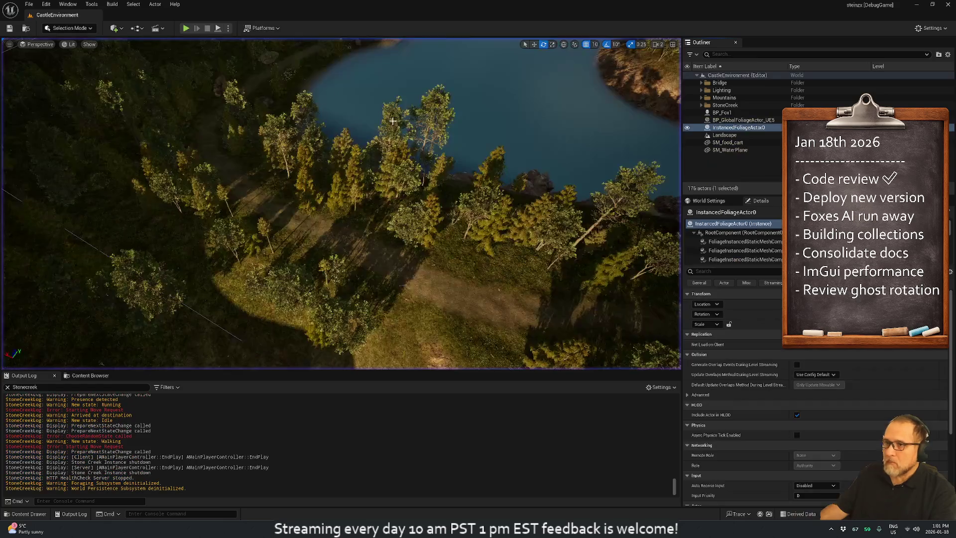
click(735, 175)
click(709, 128)
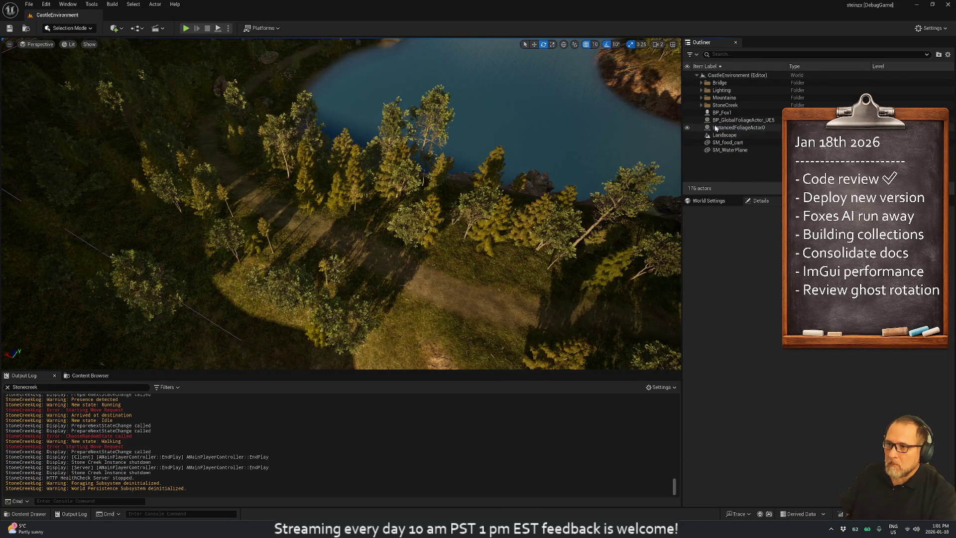
right_click(686, 128)
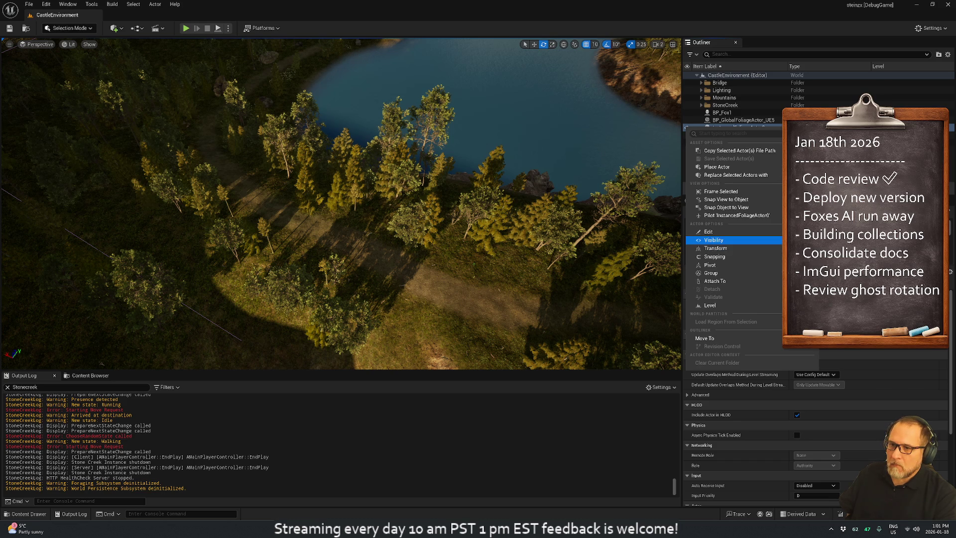
click(687, 127)
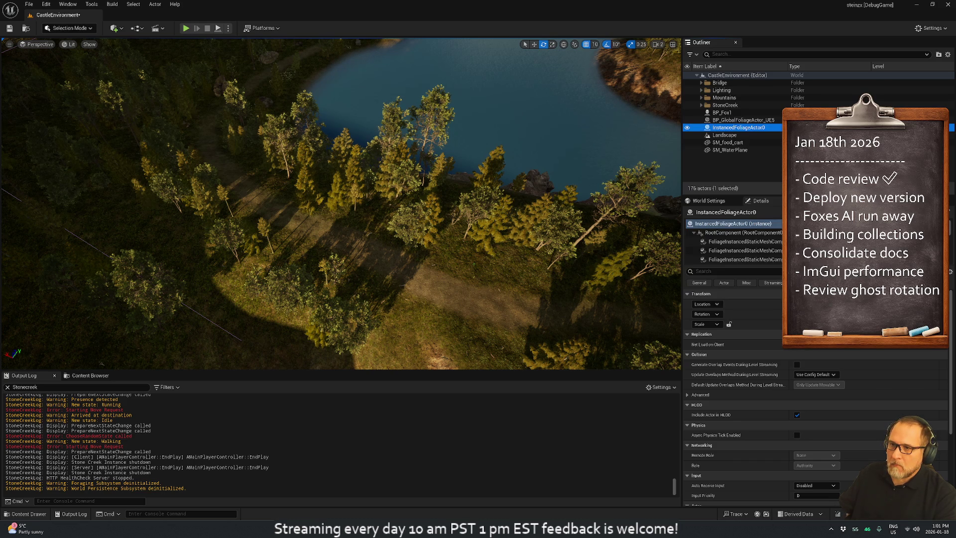
click(687, 127)
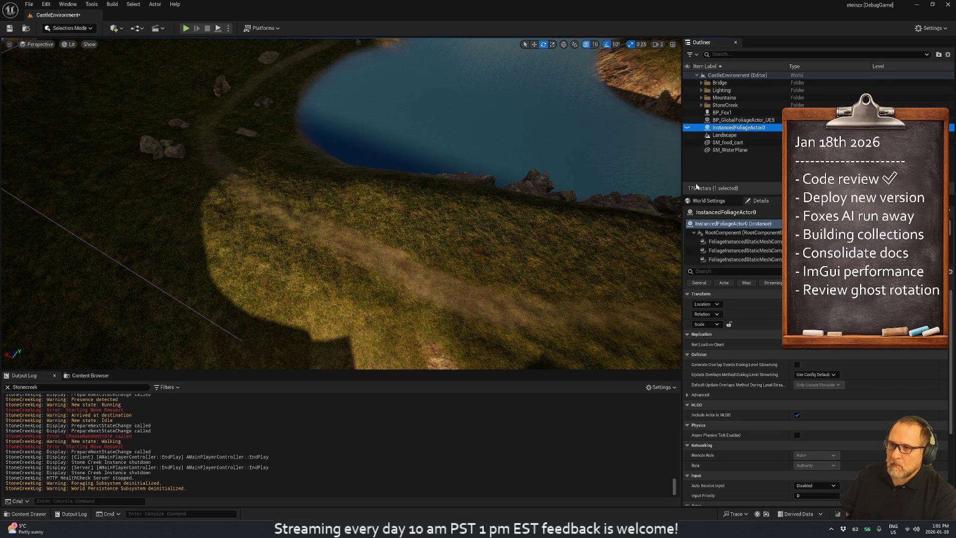
click(185, 28)
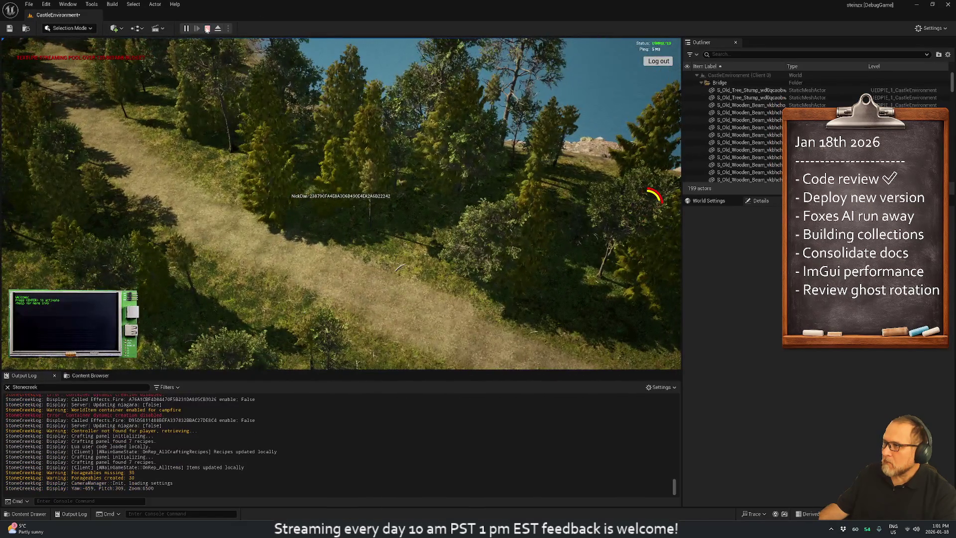
Step: Stop the test, hide InstancedFoliageActor0 again, and launch a fresh Play-In-Editor session
click(207, 28)
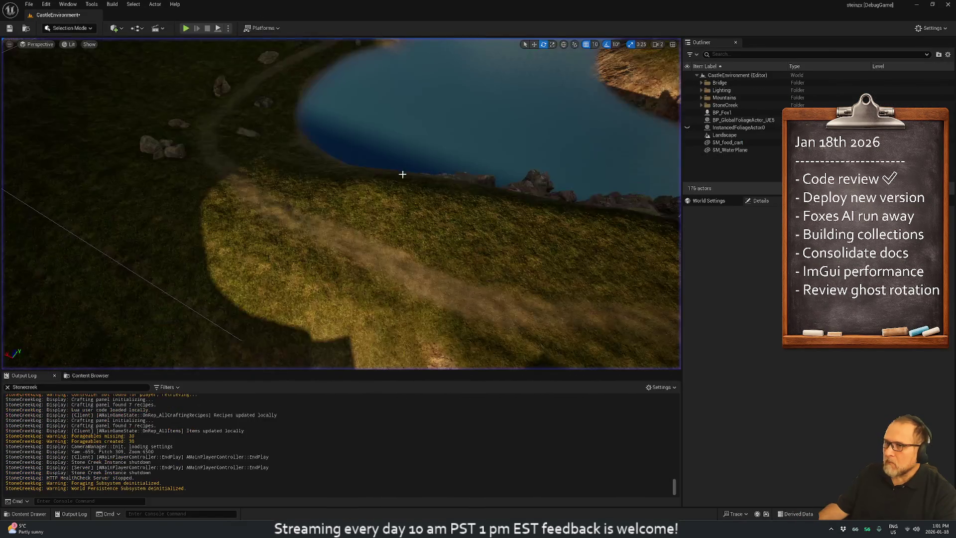
click(716, 128)
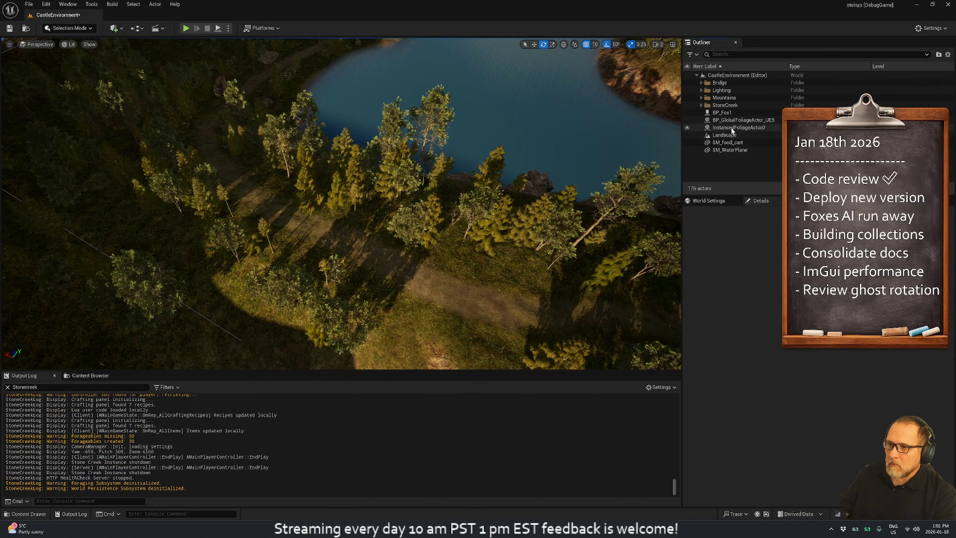
right_click(732, 128)
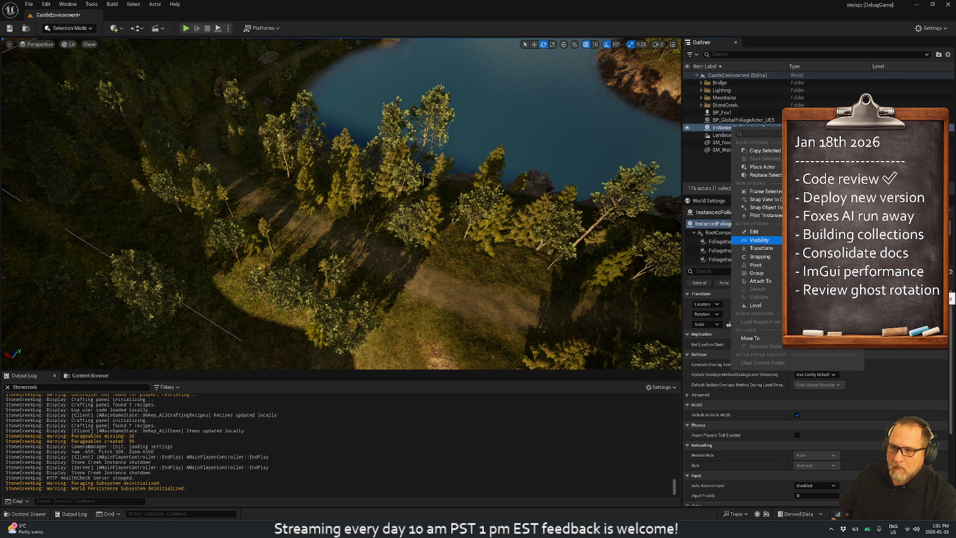
click(950, 272)
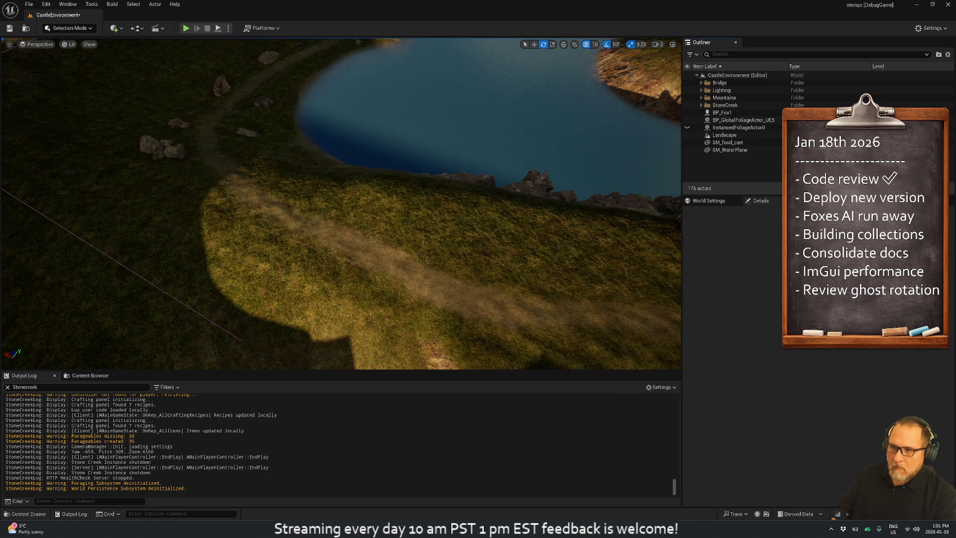
click(186, 27)
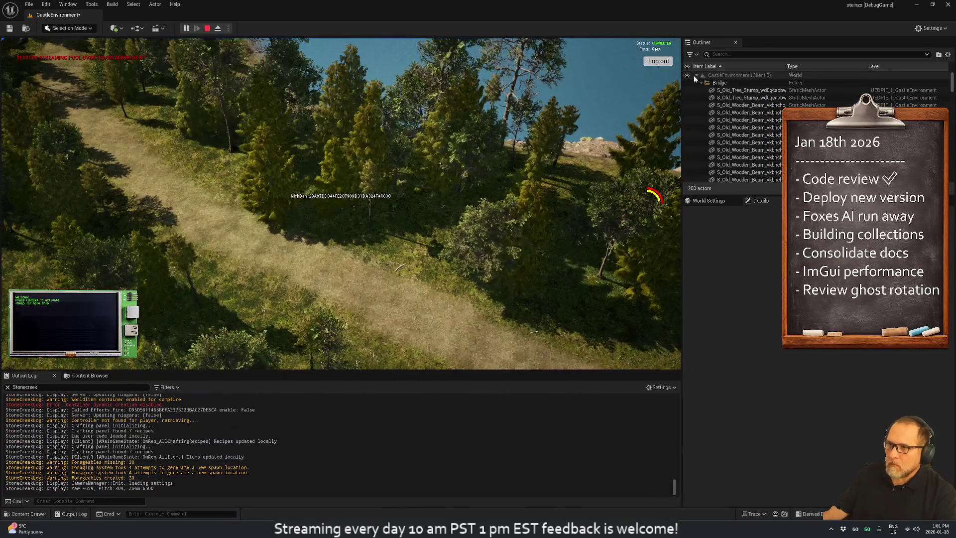
Step: Tidy the Outliner's world and Mountains folders, then stop the Play-In-Editor test
click(696, 75)
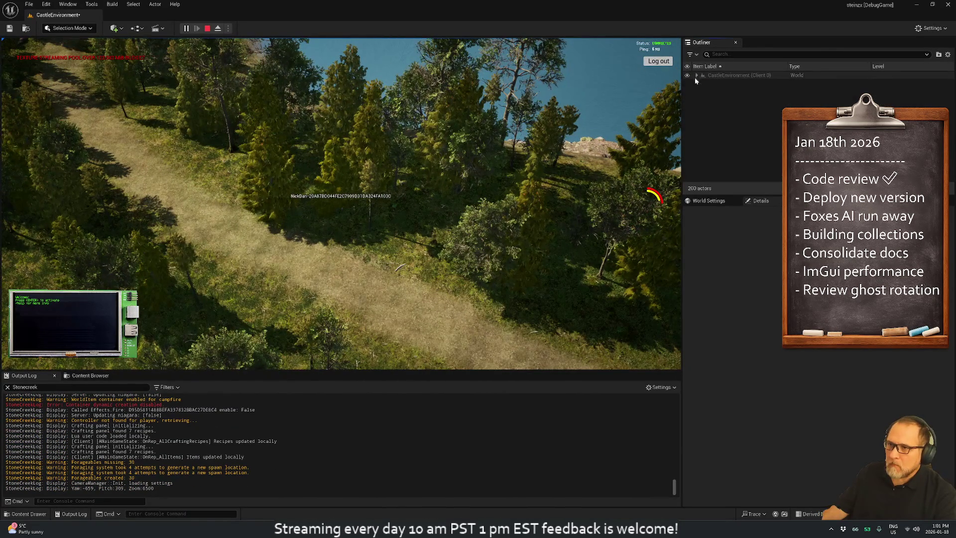
click(696, 75)
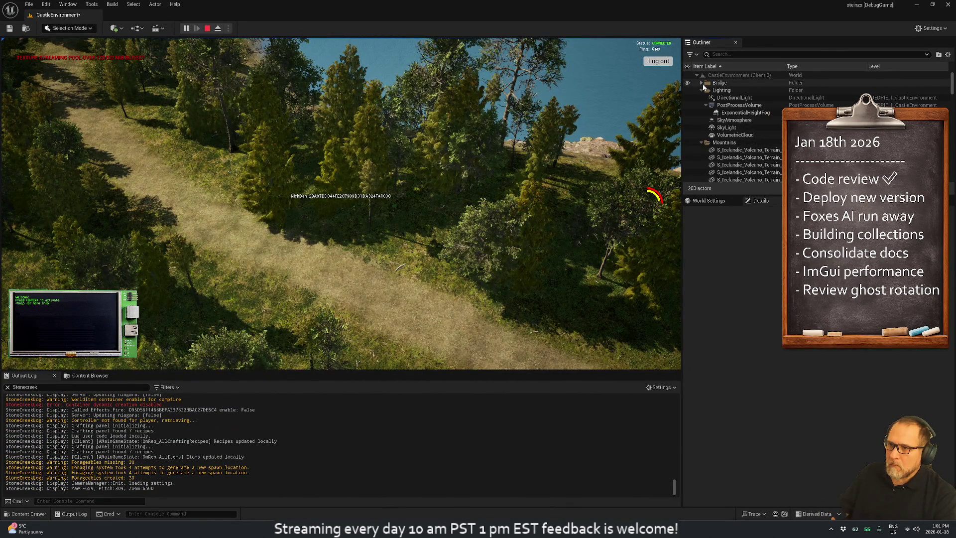
click(701, 97)
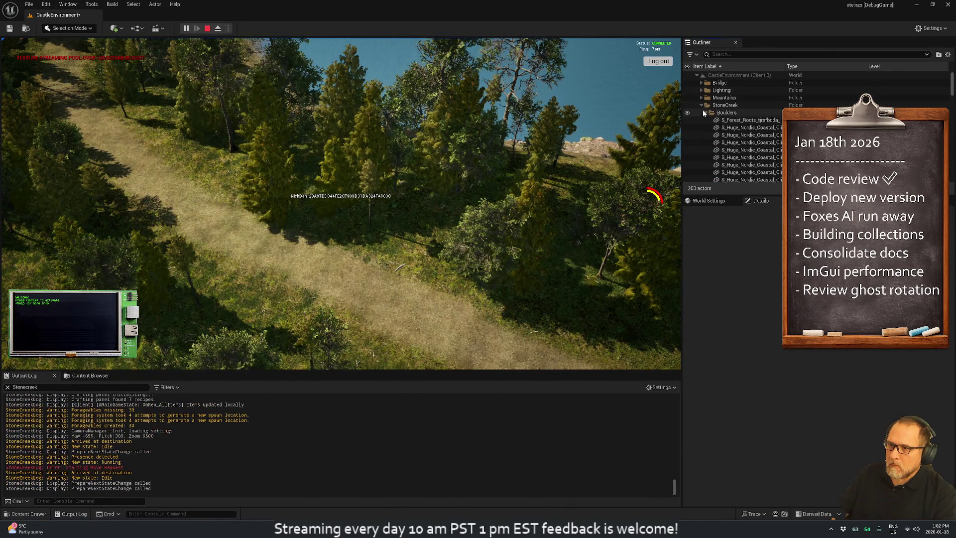
click(702, 97)
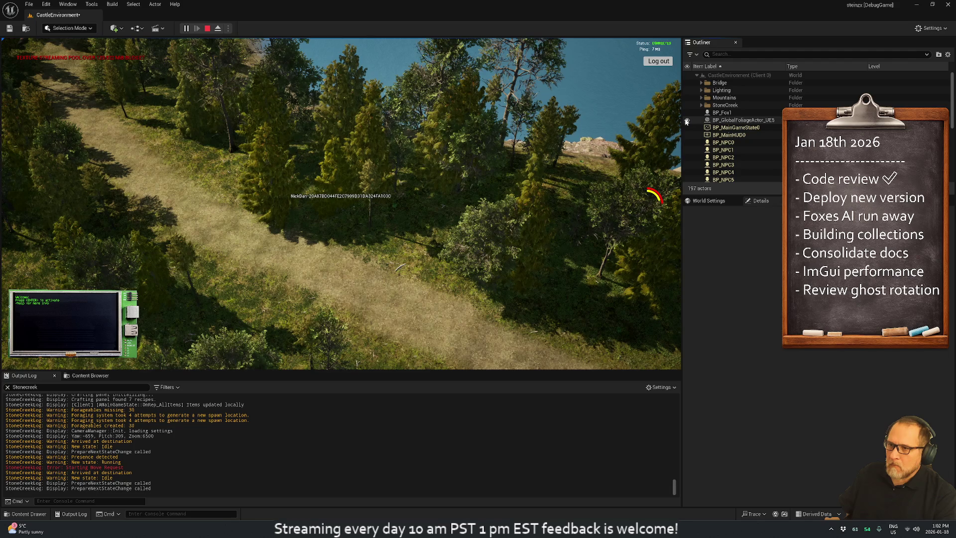
click(207, 29)
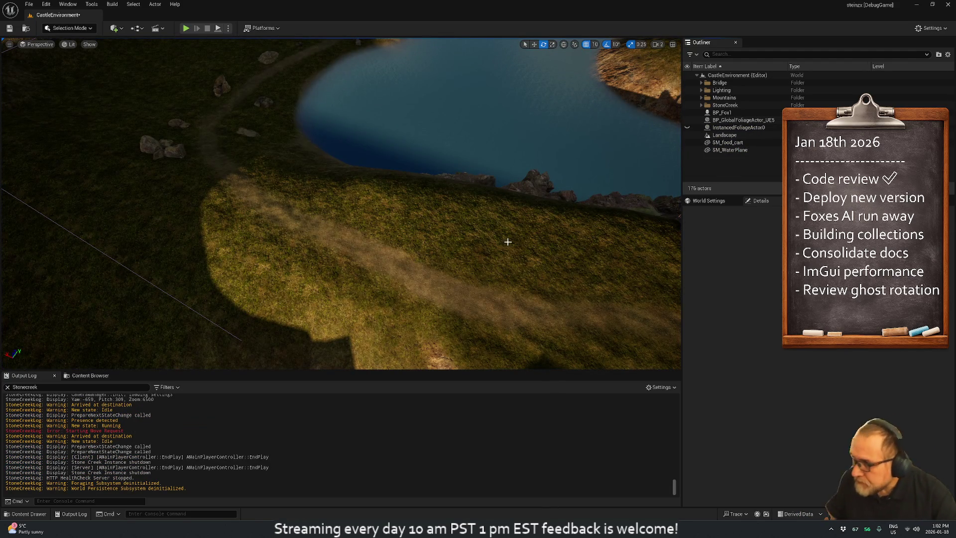
Step: Make the hidden InstancedFoliageActor0 trees around the lake visible again
click(687, 128)
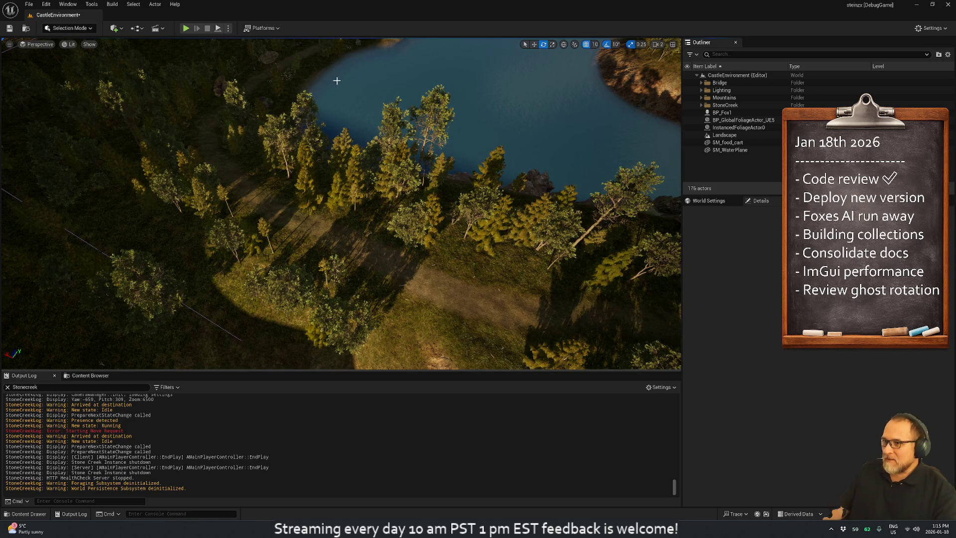
Step: Play CastleEnvironment in the editor and watch the animals wander toward green debug spheres
click(185, 28)
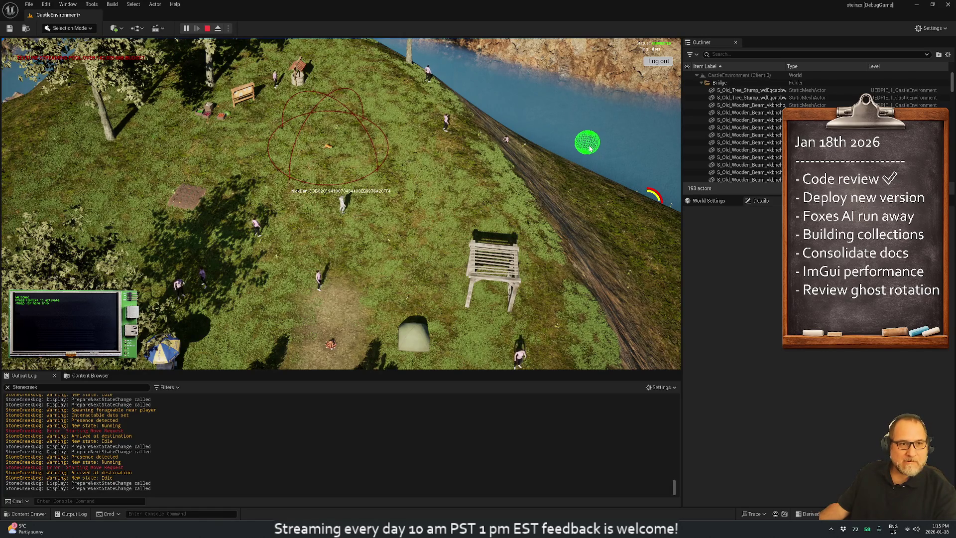
click(590, 148)
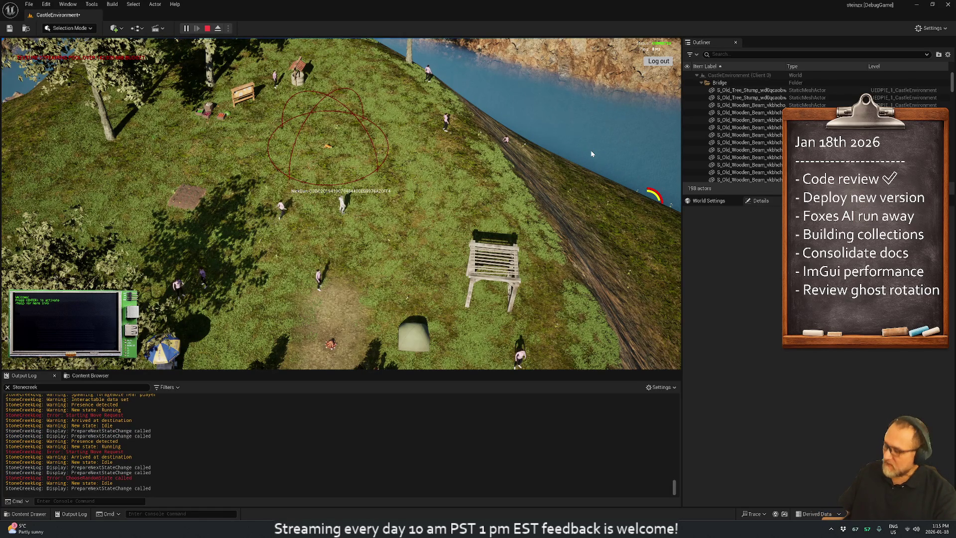
Step: In Rider, search for 'sphere' and close steinzx.cpp with :q to return to Animal.cpp
key(alt+Tab)
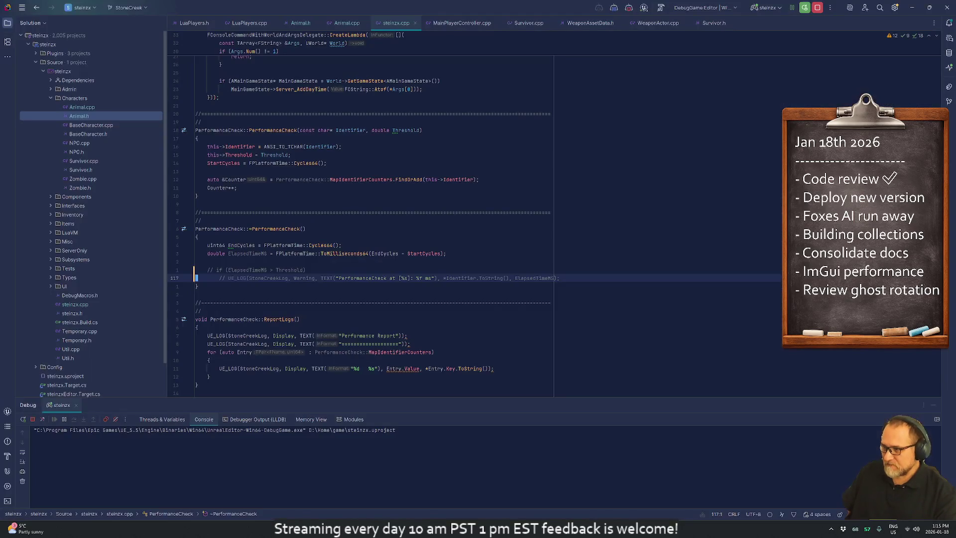
key(k)
key(k)
text(/sphere)
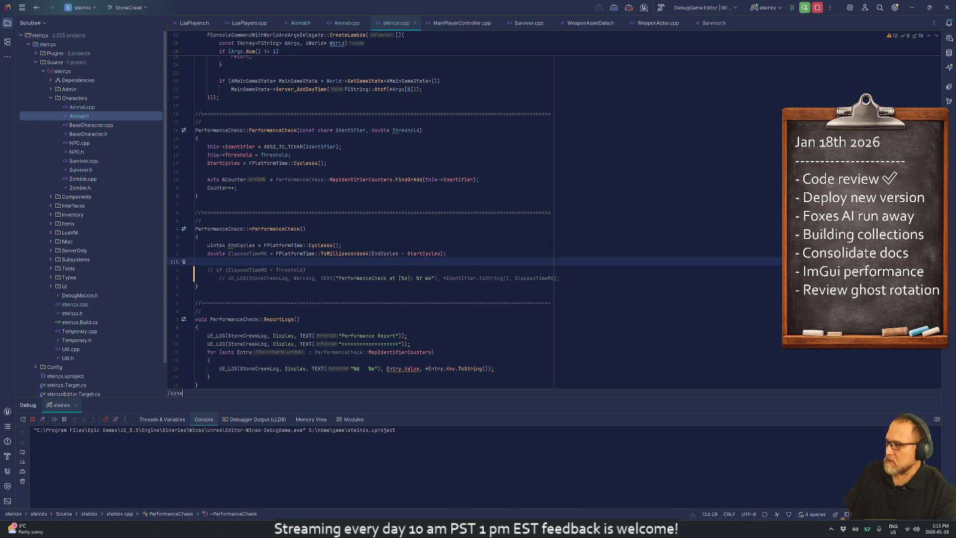
key(Escape)
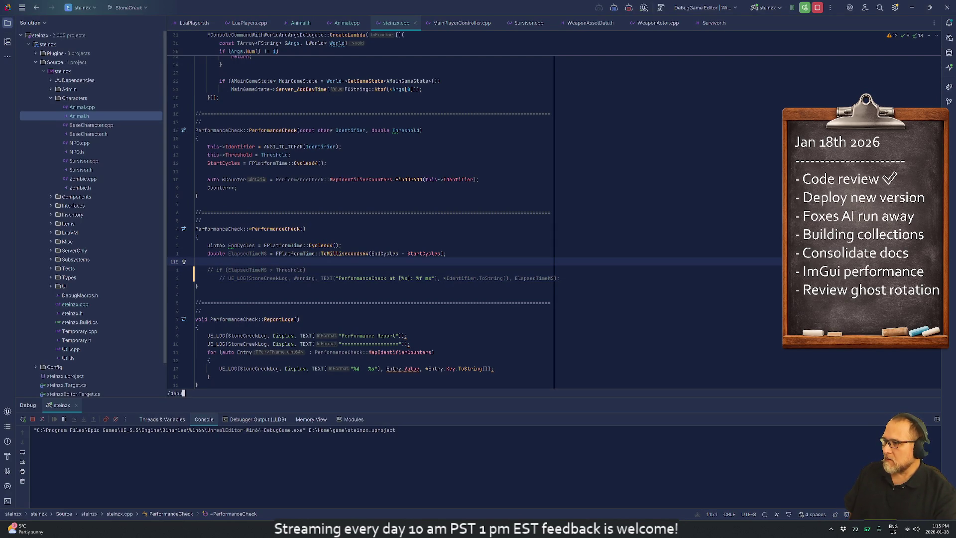
text(:q)
key(Return)
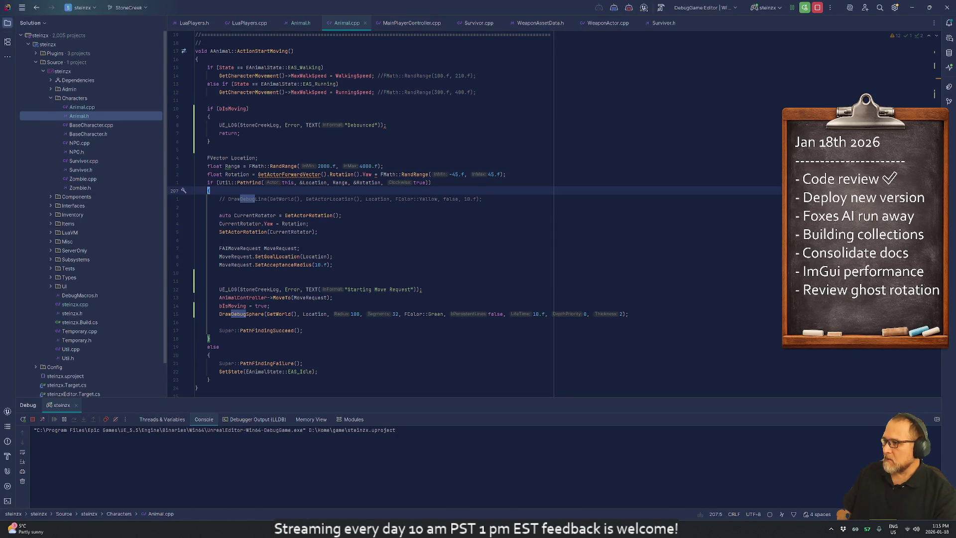
Step: Delete the extra blank line and the commented-out DrawDebugLine in ActionStartMoving
key(j)
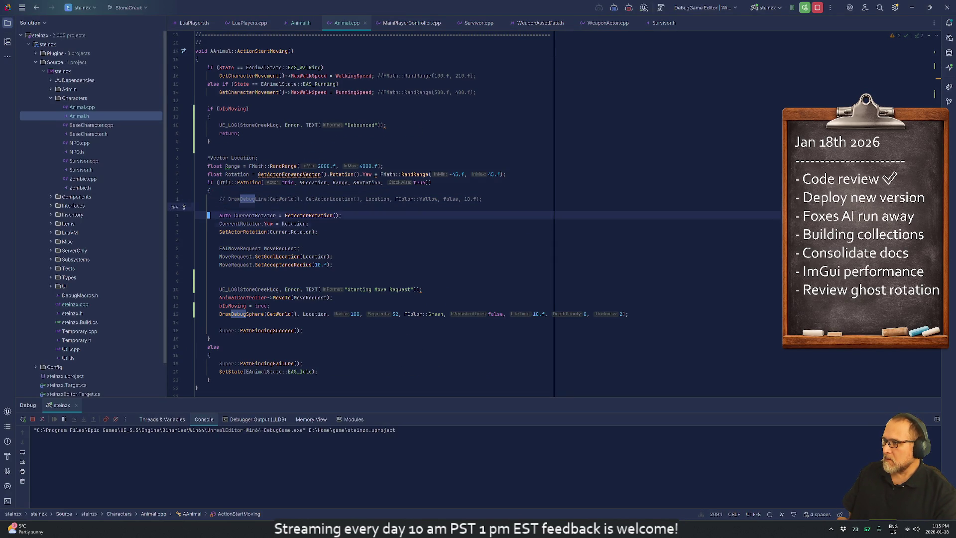
key(j)
key(j)
key(j)
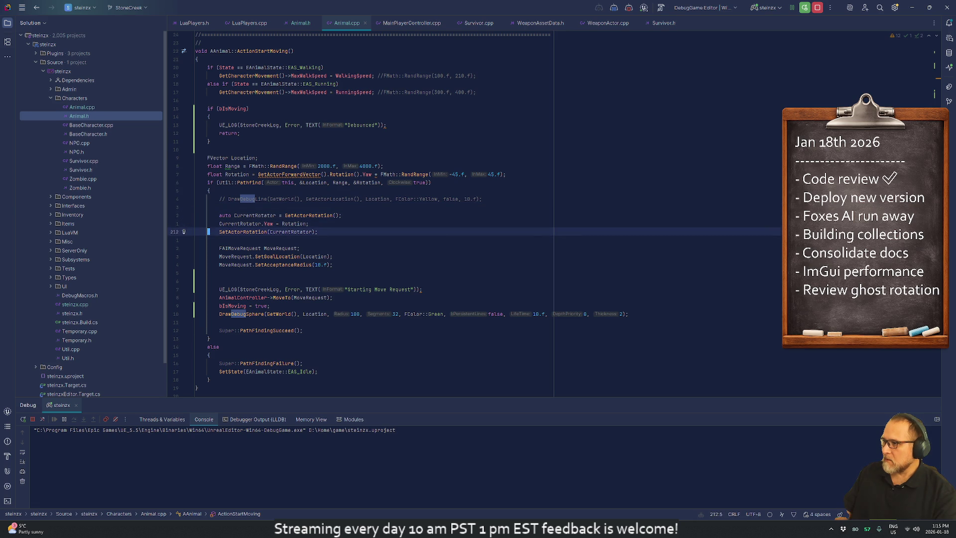
key(j)
key(j)
key(j)
key(k)
key(k)
key(k)
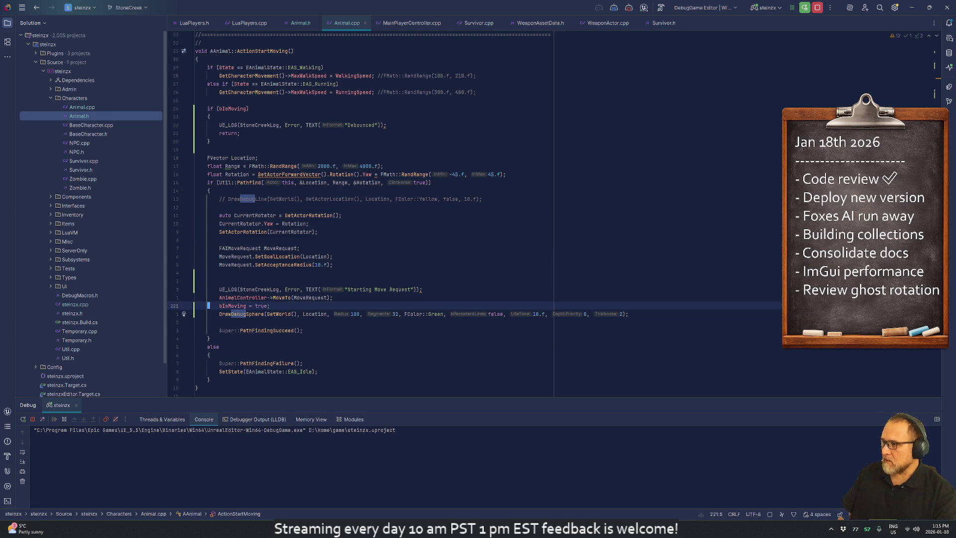
key(k)
key(k)
key(k)
key(k)
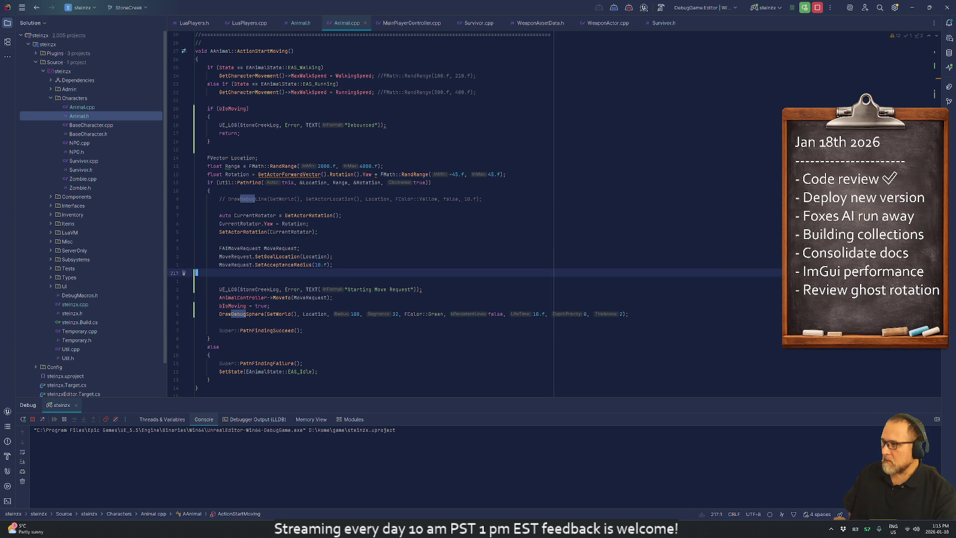
key(d)
key(d)
key(k)
key(k)
key(k)
key(k)
key(k)
key(k)
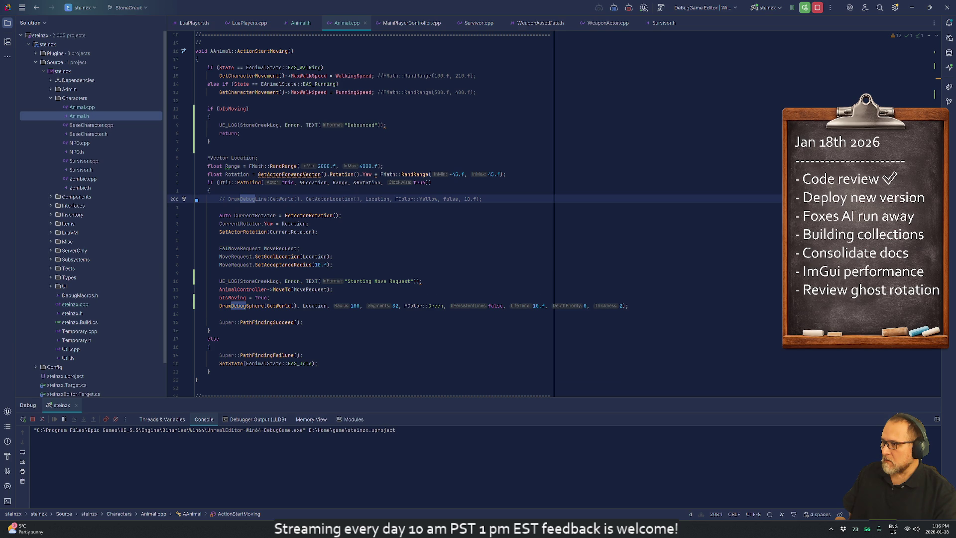
key(d)
key(d)
key(d)
key(d)
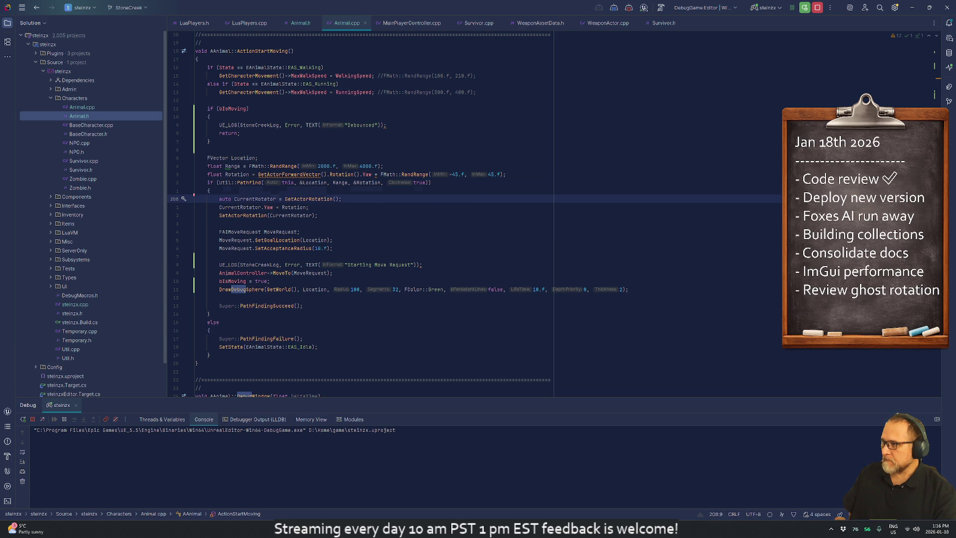
Step: Jump from the Pathfind call in Animal.cpp to Util::Pathfind's definition in Util.cpp
key(k)
key(k)
key(k)
key(j)
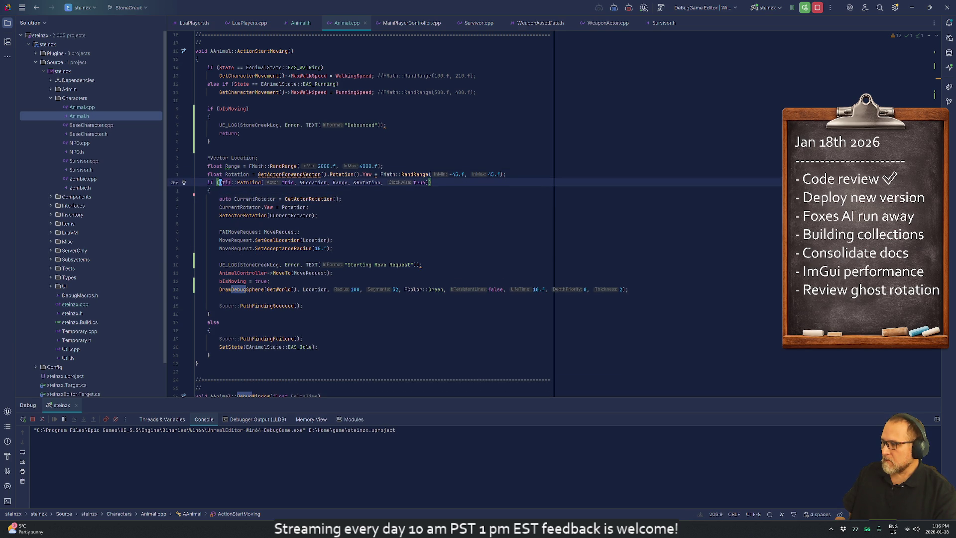
key(w)
key(w)
key(w)
key(b)
key(h)
key(h)
key(ctrl+b)
key(j)
key(j)
key(j)
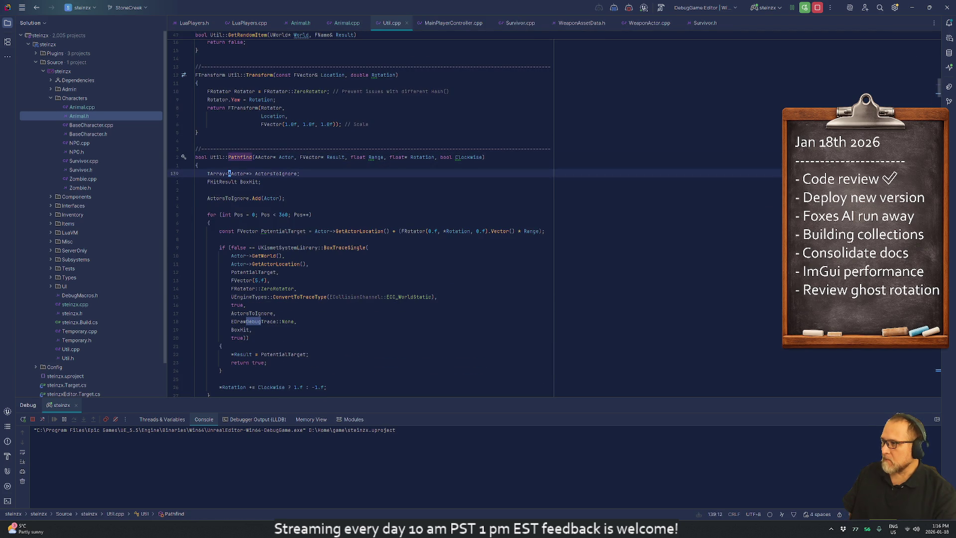
key(w)
key(w)
key(w)
key(k)
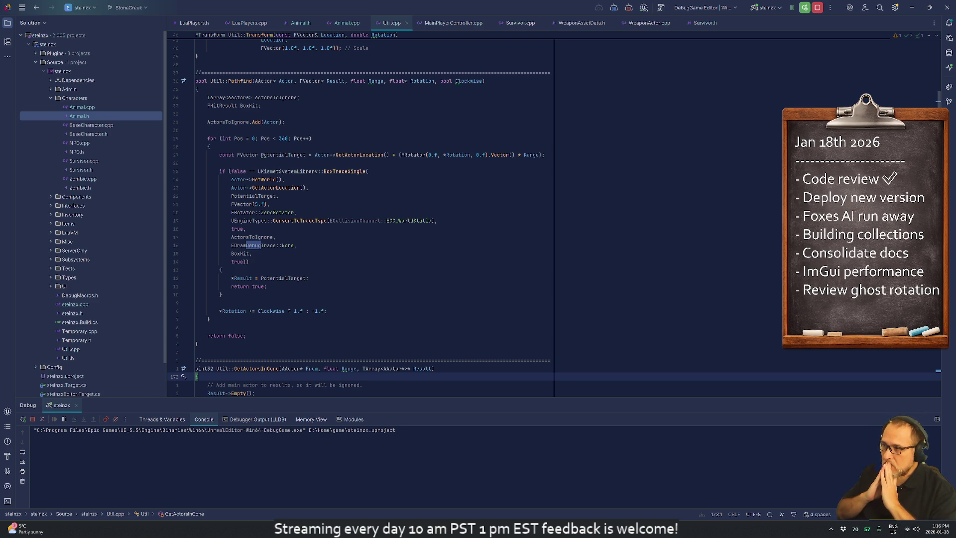
Step: Open a new line after Pathfind's Result assignment and insert a Util::CameraBlockingZ call
click(228, 384)
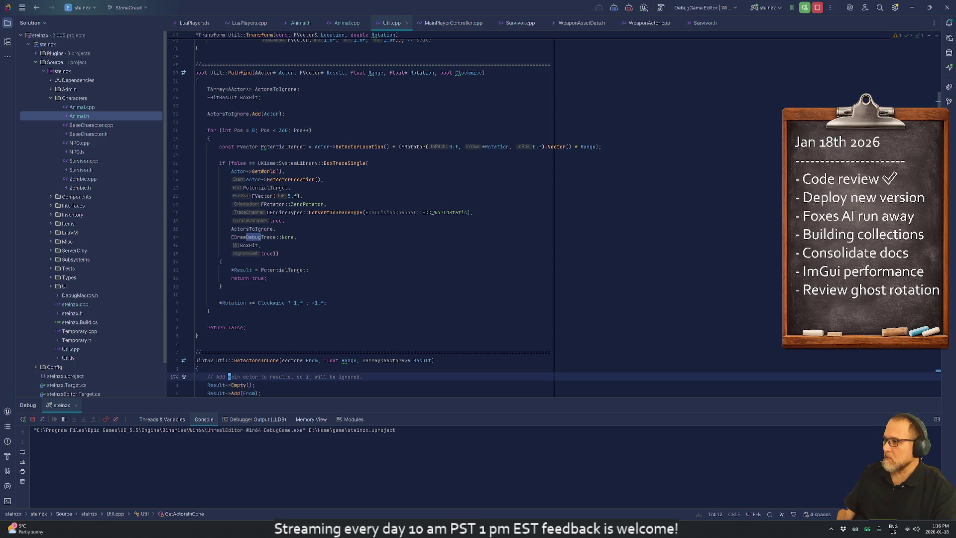
key(Up)
key(Up)
key(Up)
key(Return)
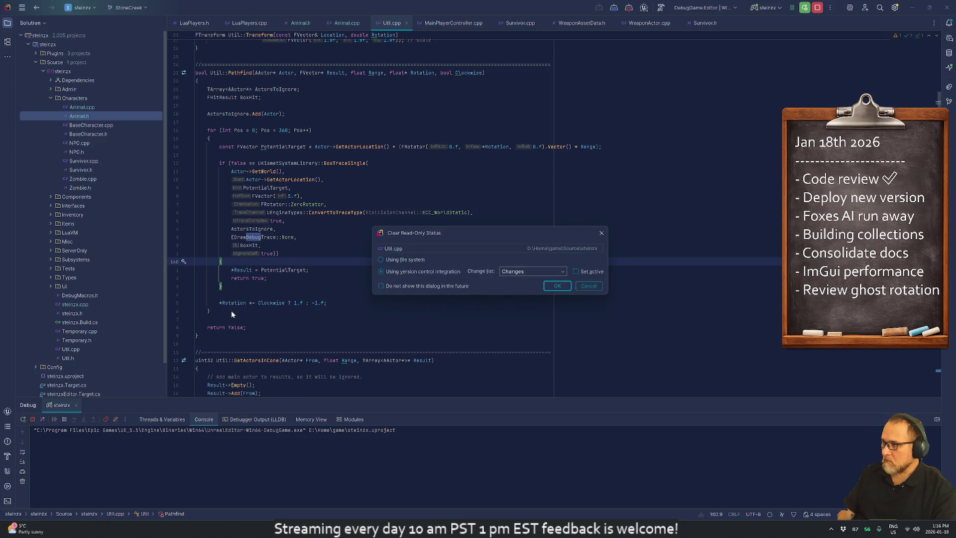
key(Return)
key(Down)
key(End)
key(Return)
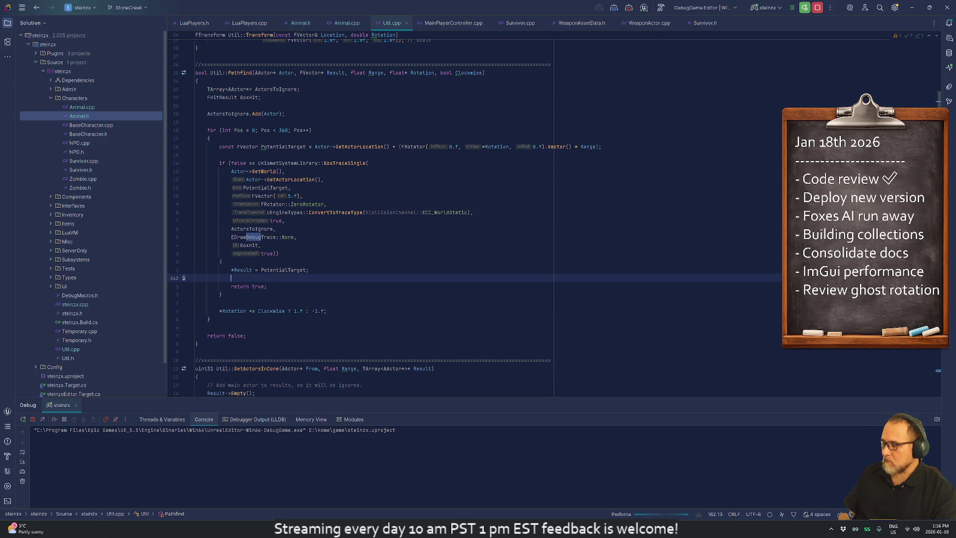
text(Util:)
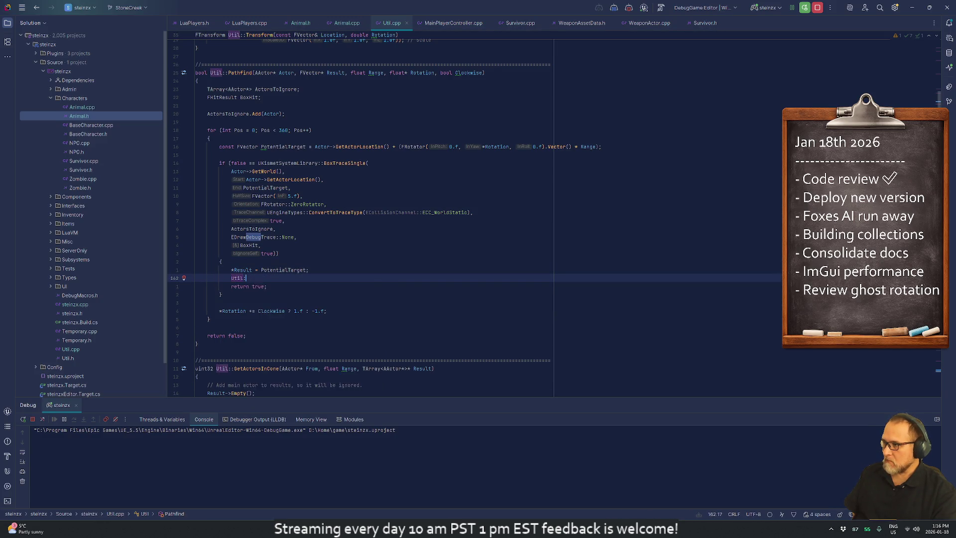
text(:)
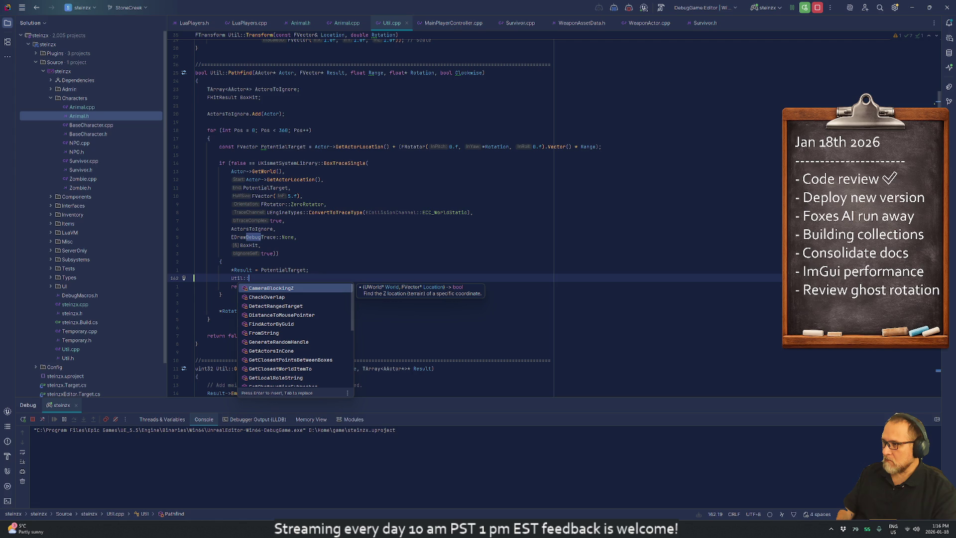
key(Return)
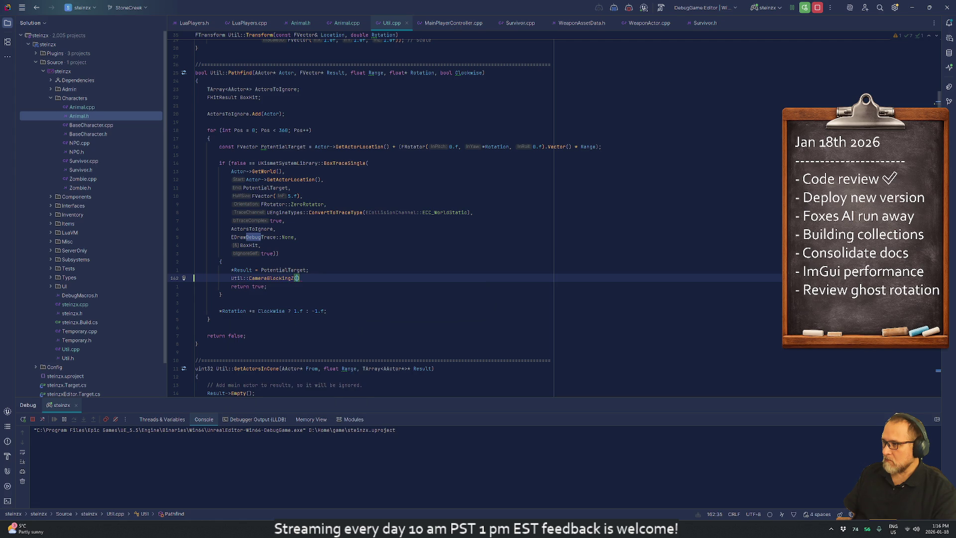
Step: Check the CameraBlockingZ definition and Util.h declarations, then return to Util.cpp
key(F12)
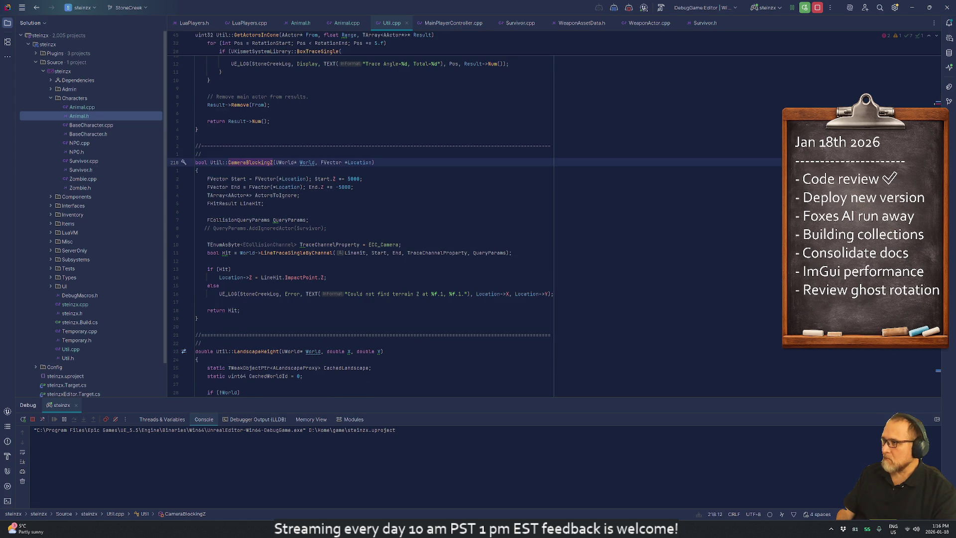
click(196, 171)
key(ctrl+alt+Home)
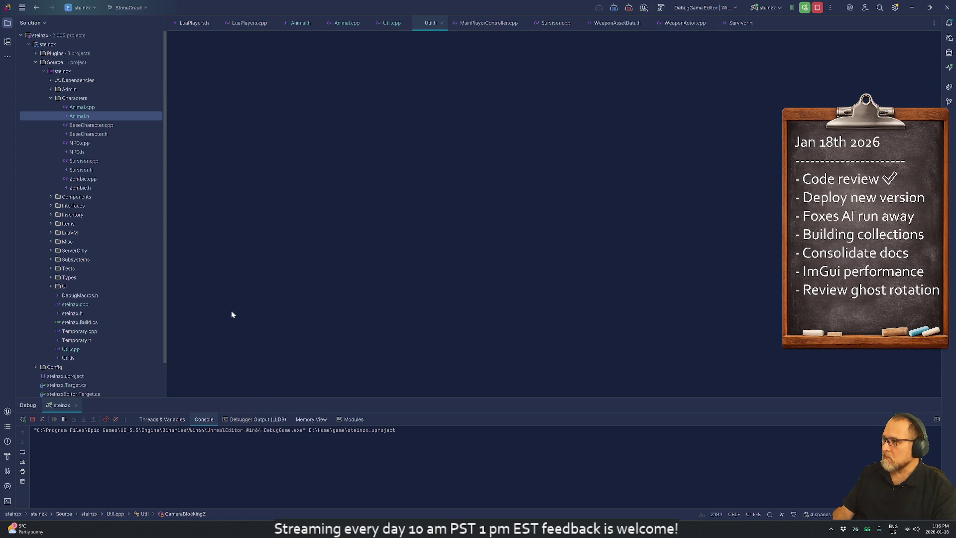
key(Down)
key(Down)
key(Down)
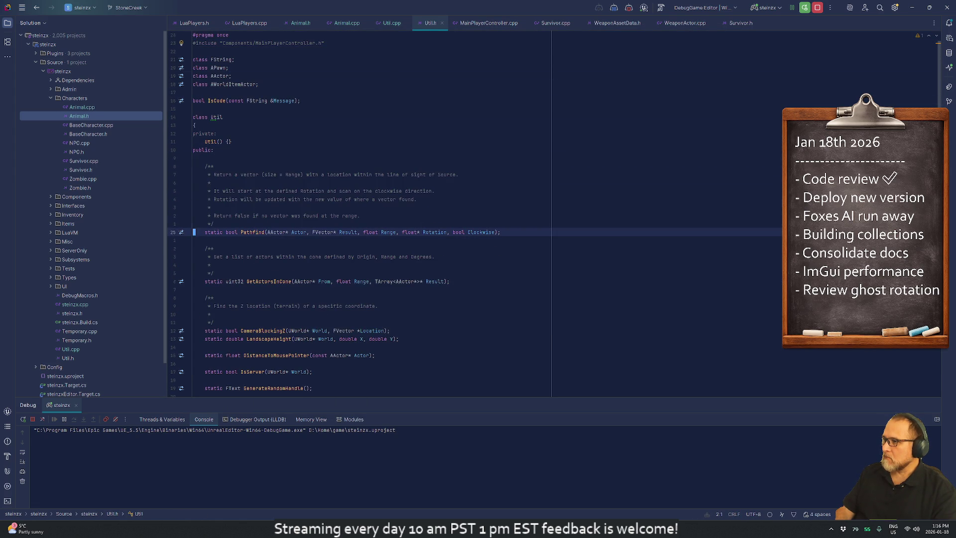
key(Down)
key(Down)
key(Down)
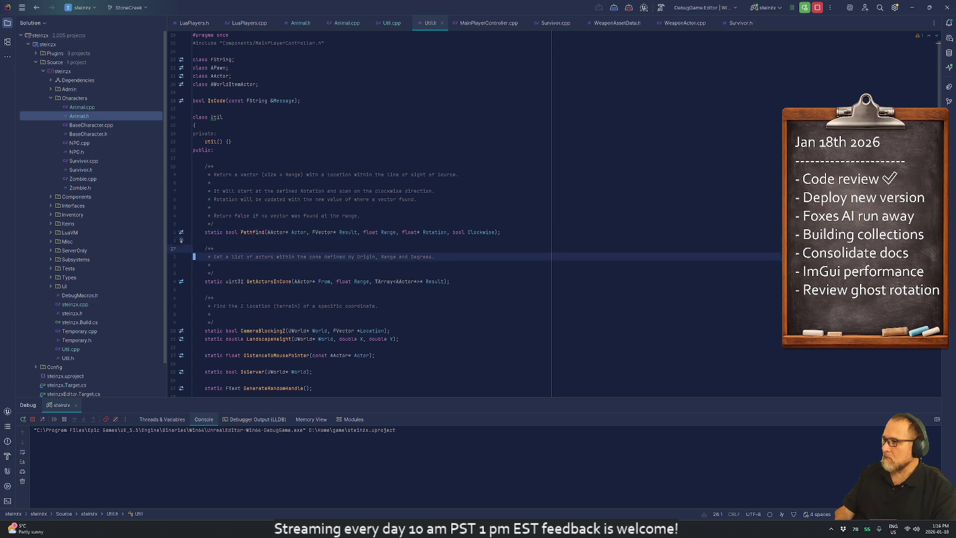
key(Down)
key(Down)
key(Down)
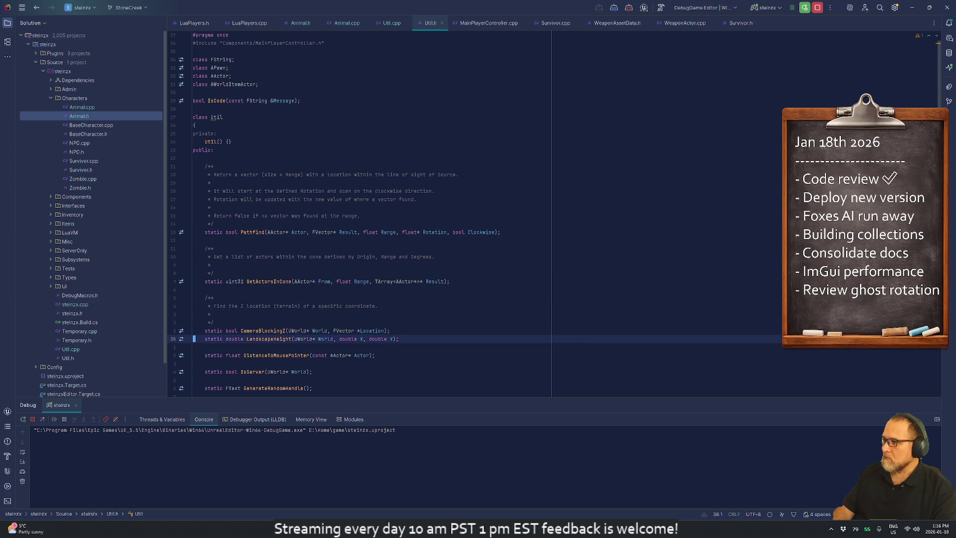
text(:A)
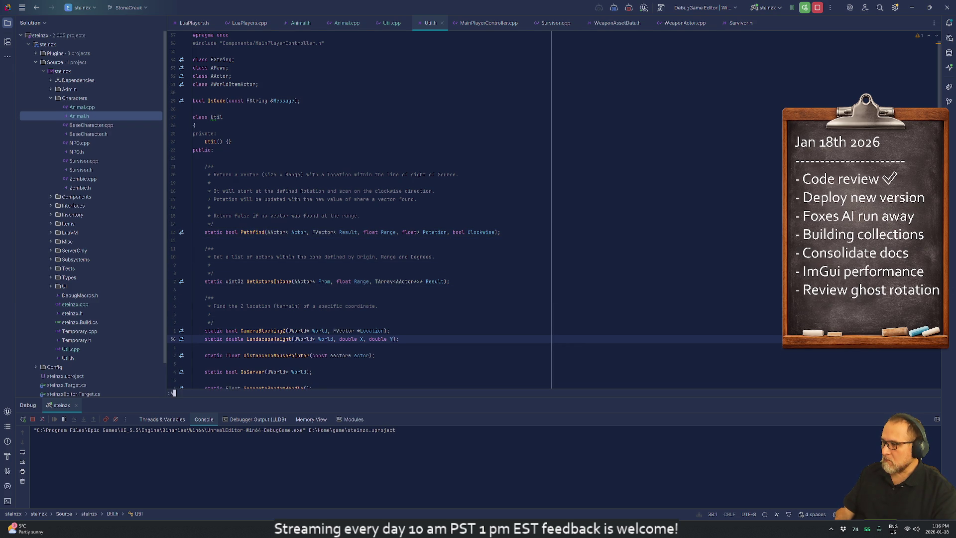
key(Return)
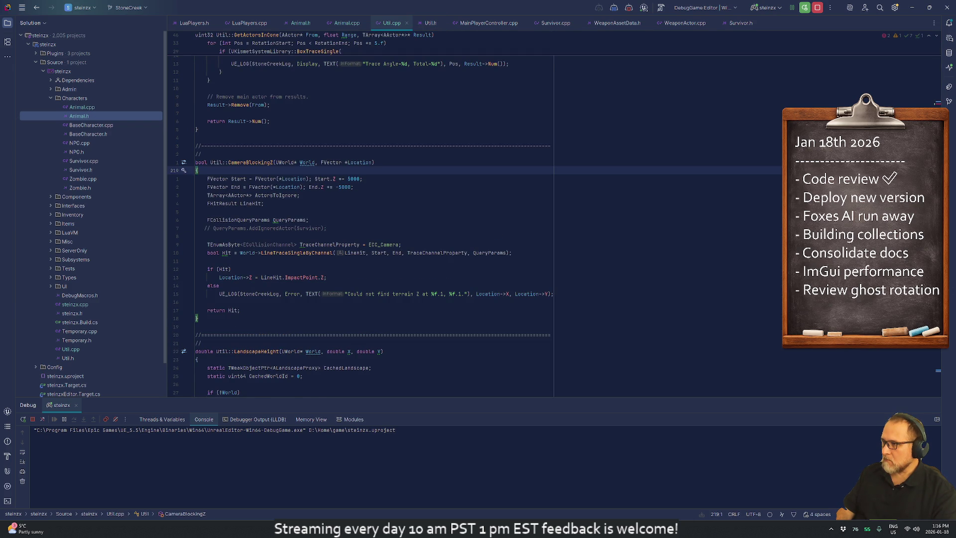
Step: Complete the call as Util::CameraBlockingZ(Actor->GetWorld(), Result)
text(CameraBlockingZ()
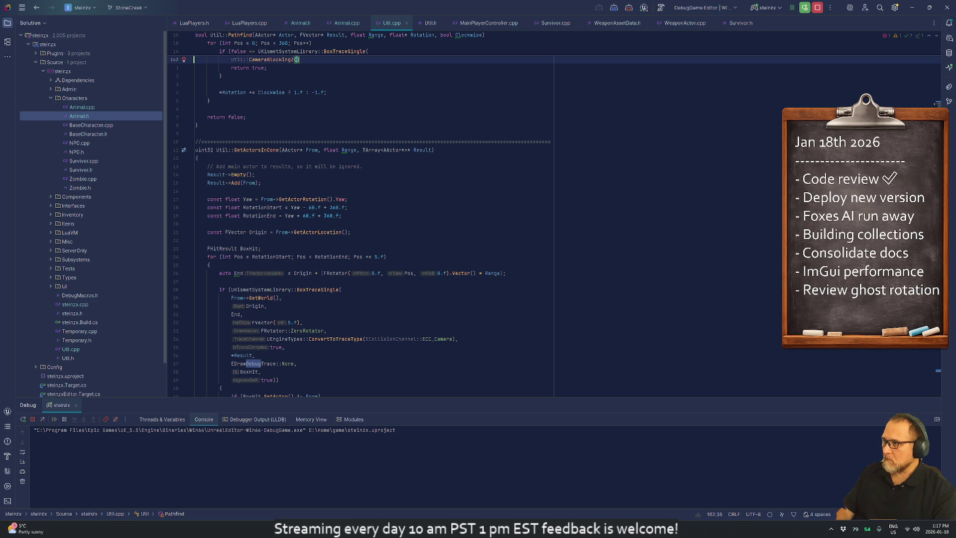
key(ctrl+p)
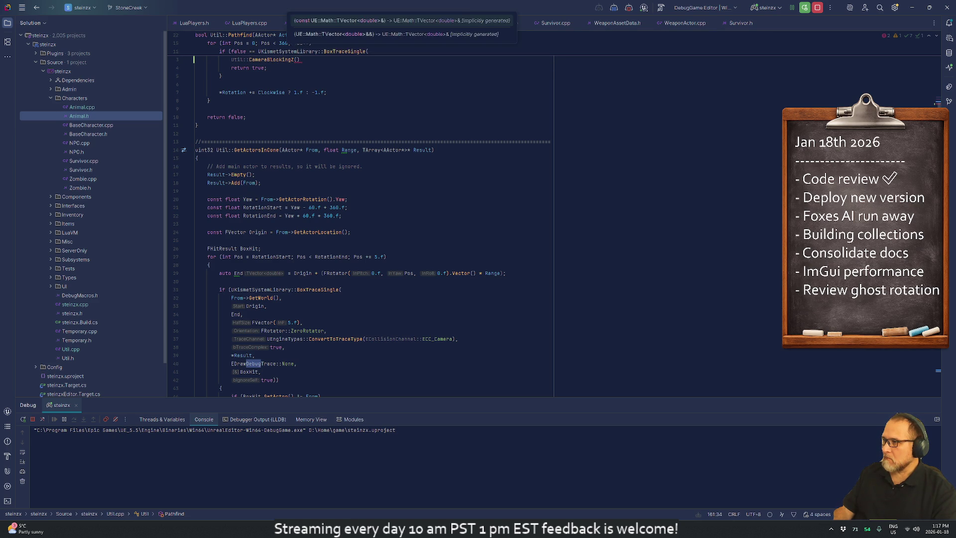
click(282, 51)
key(Down)
key(Down)
key(Down)
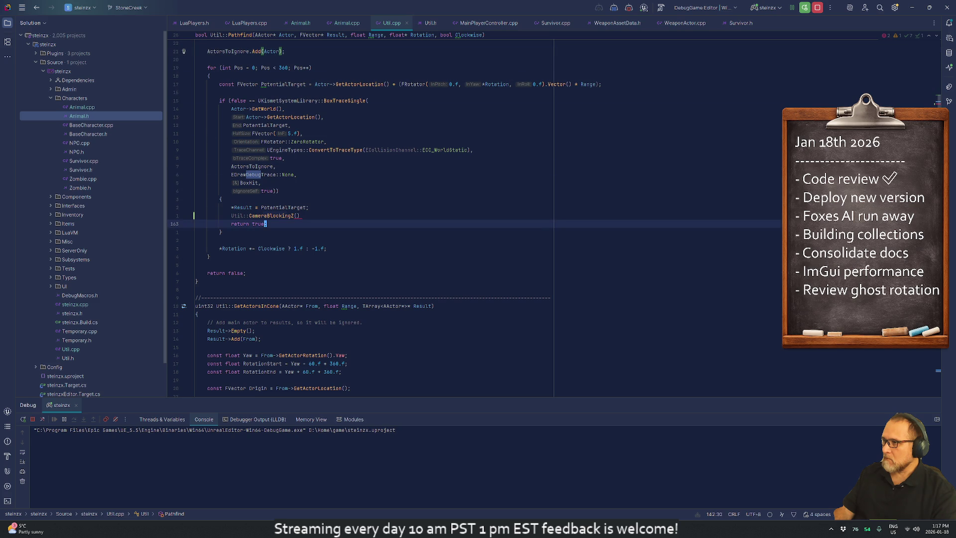
key(Up)
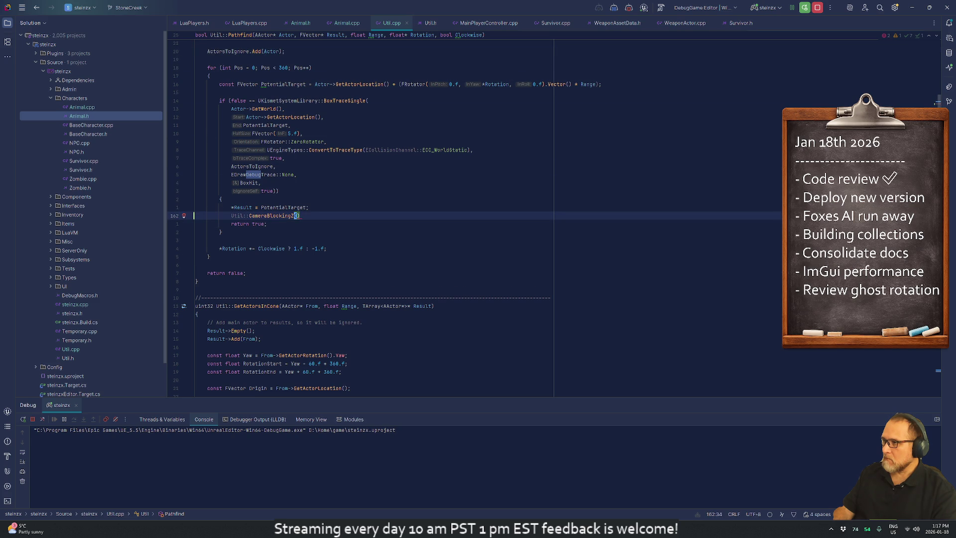
text(Actor->Get)
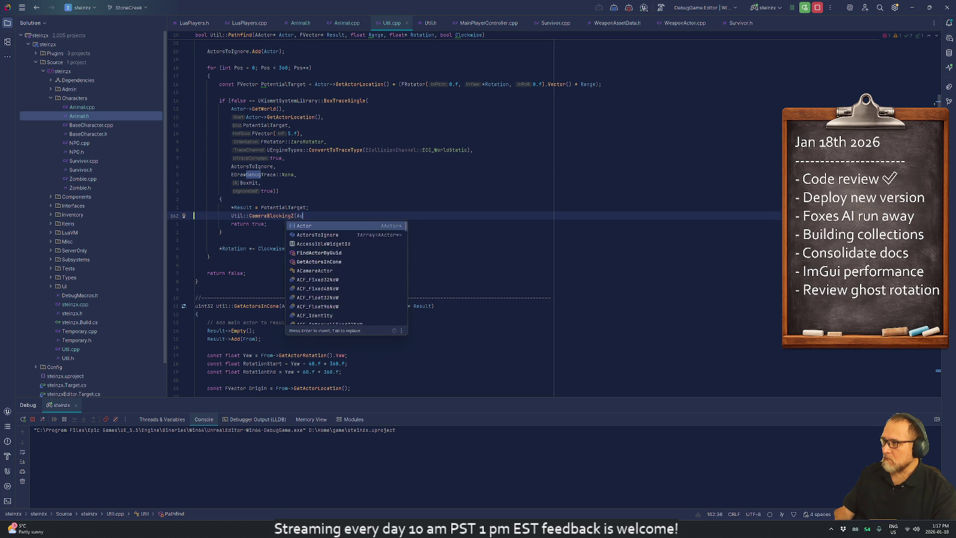
key(Return)
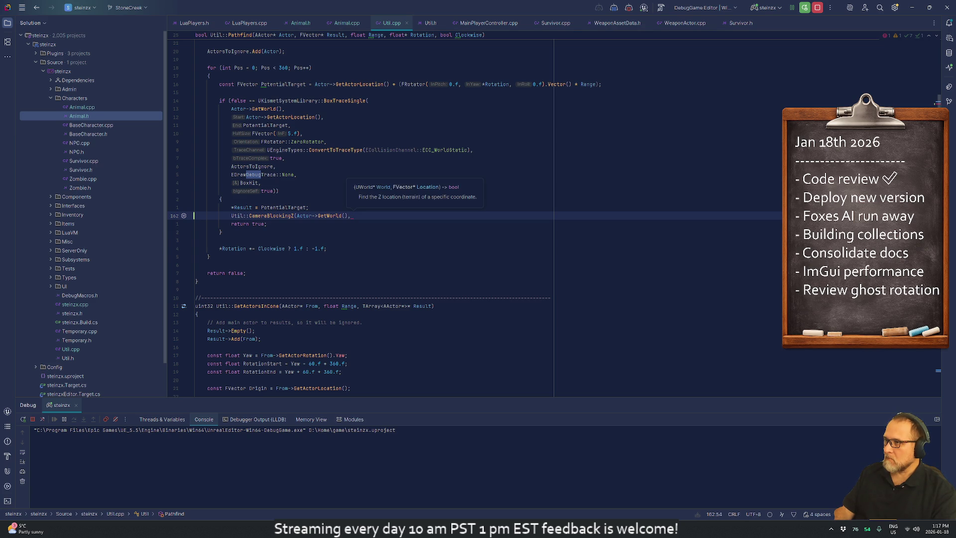
text(Result);)
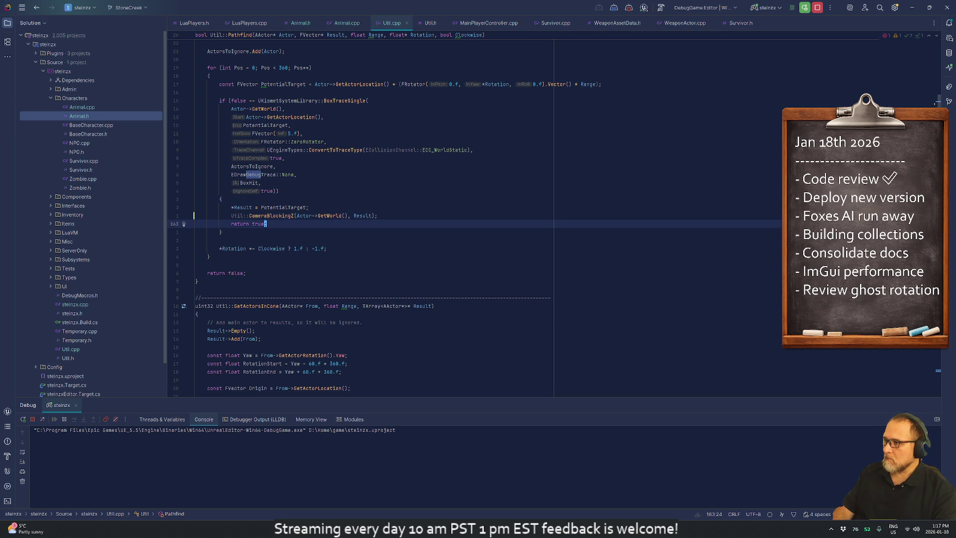
click(306, 207)
Step: Add a '// Adjust Z coord' comment above CameraBlockingZ and a blank line before return true
key(End)
key(Return)
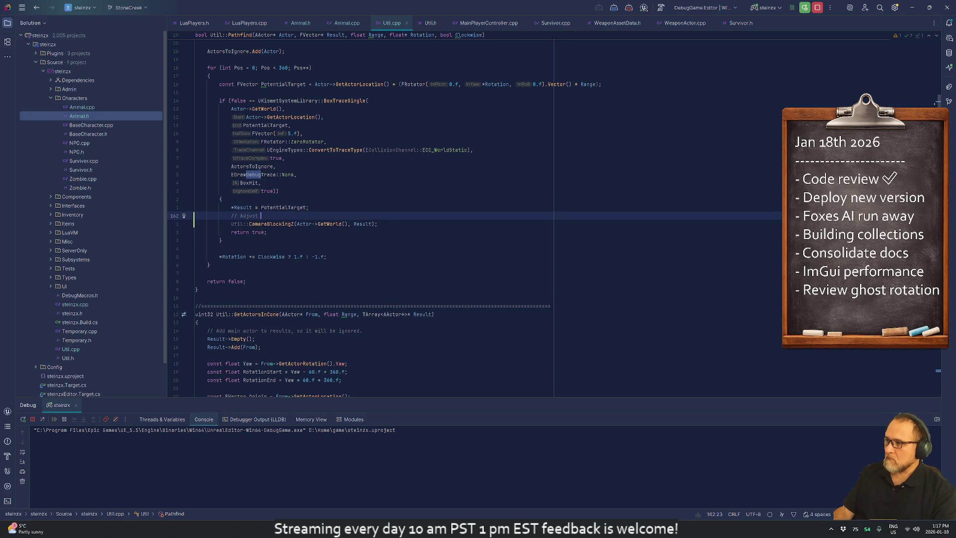
text(Z coord)
key(Return)
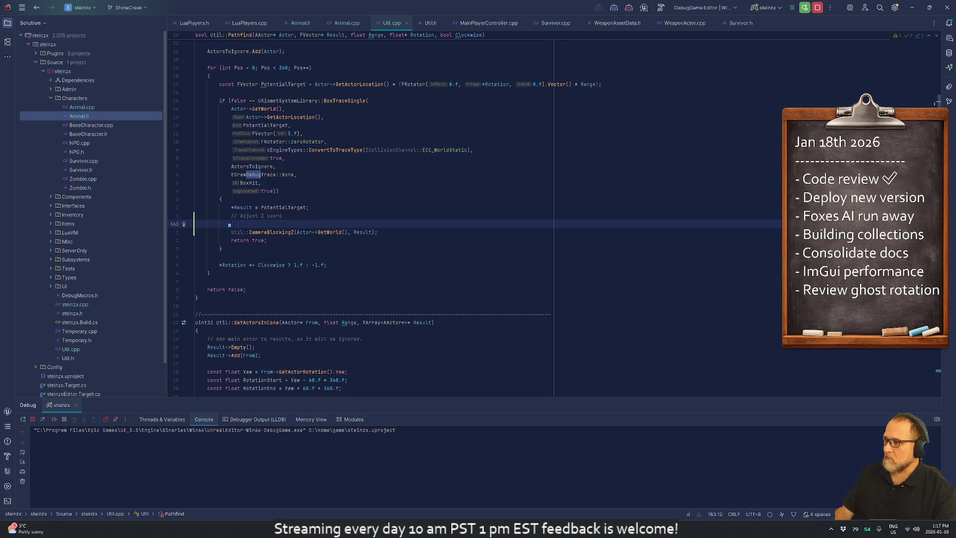
key(alt+shift+Down)
key(Up)
key(Up)
key(Up)
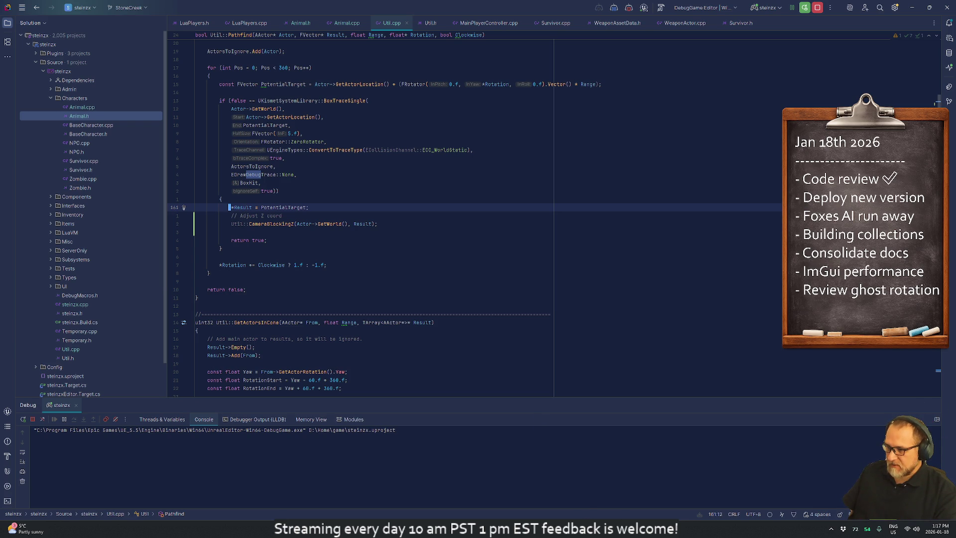
mouse_move(610, 529)
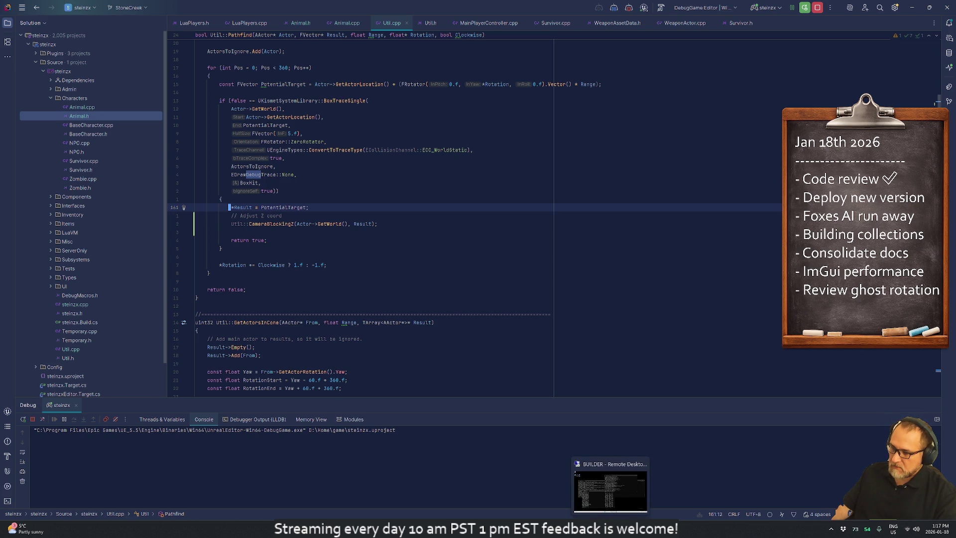
Step: Save the modified CastleEnvironment level, choosing Save Selected in the Save Content dialog
click(749, 535)
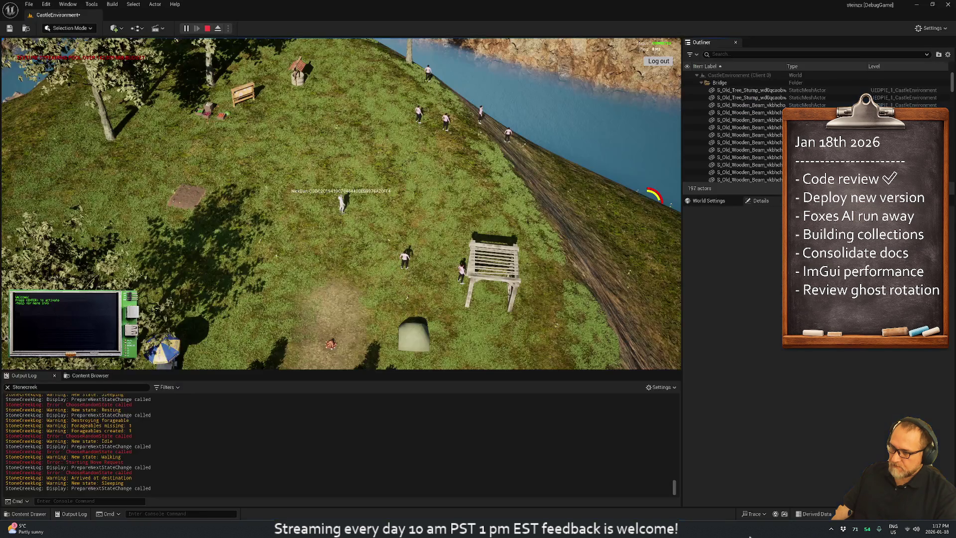
key(ctrl+s)
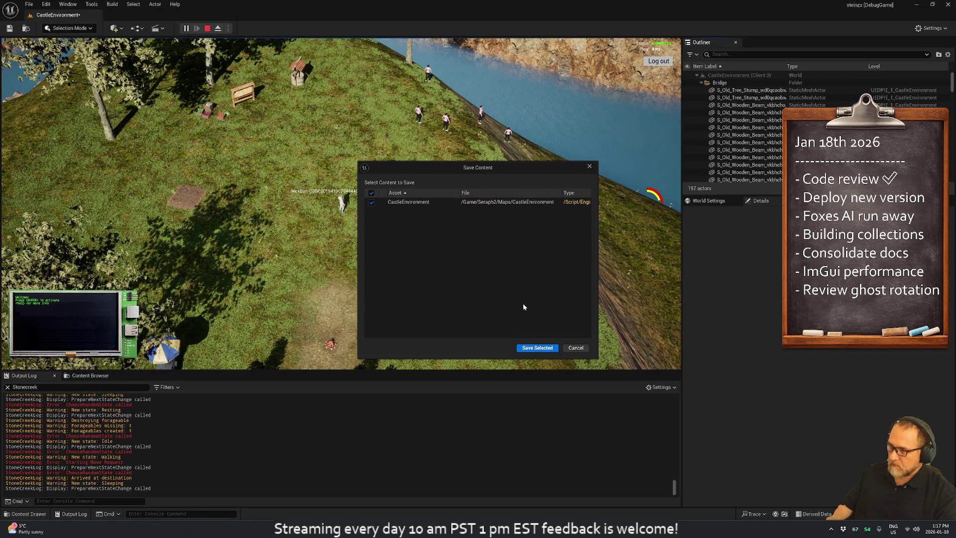
click(536, 348)
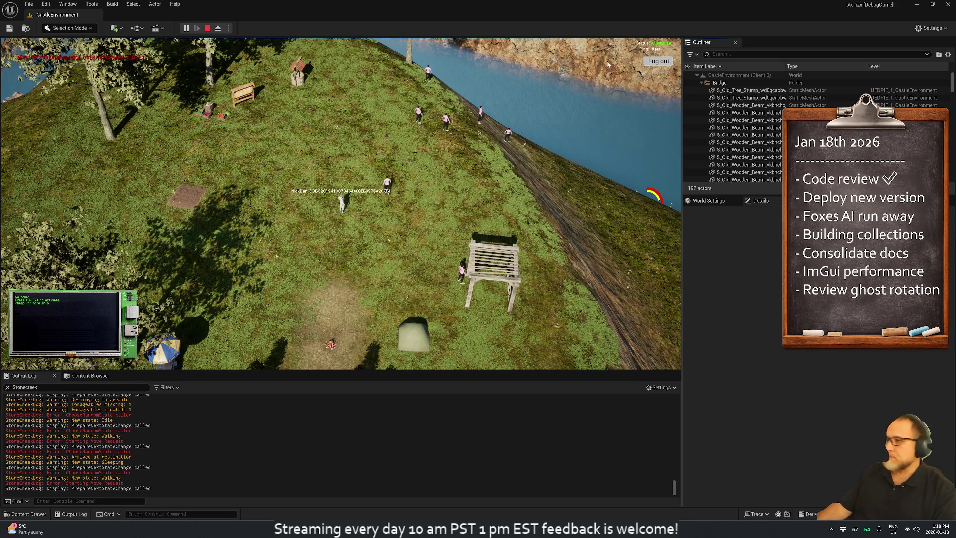
Step: Stop the game, Live Coding-recompile the Util.cpp change and start a fresh play session
click(207, 28)
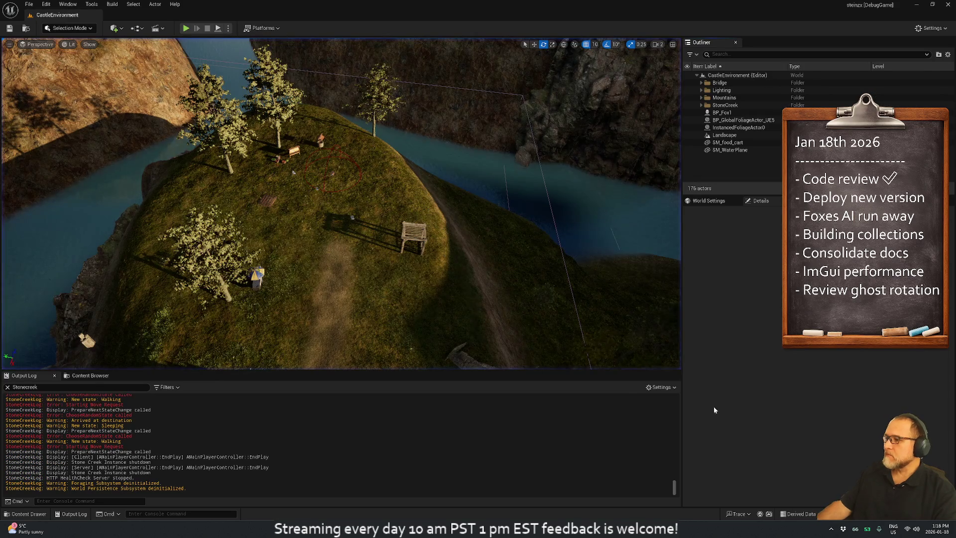
click(841, 513)
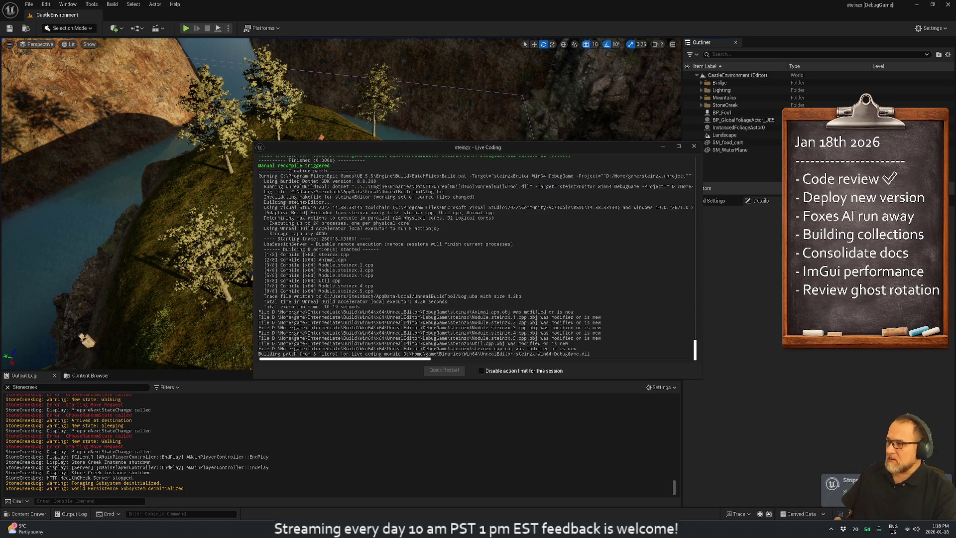
click(697, 149)
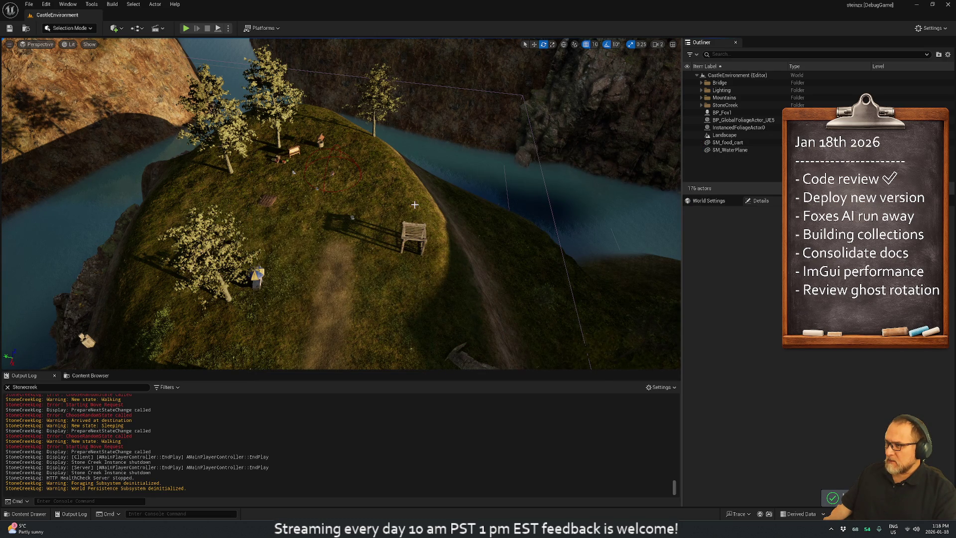
click(186, 28)
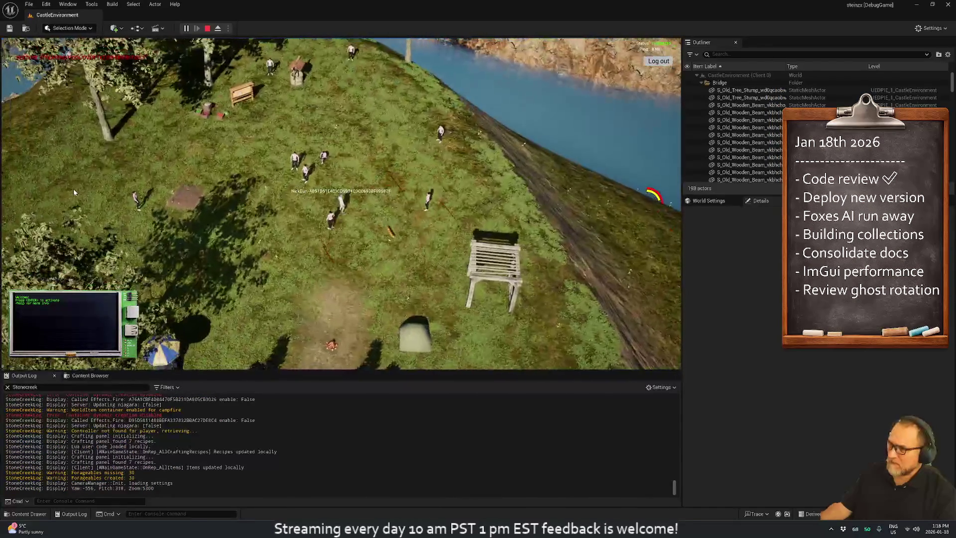
Step: Orbit the game camera around the hilltop, show the fox's debug state panel and widen the view
mouse_move(201, 174)
mouse_down()
mouse_move(656, 150)
mouse_move(616, 168)
mouse_move(263, 177)
mouse_move(425, 191)
mouse_move(132, 204)
mouse_move(68, 175)
mouse_up()
scroll(315, 229, up, 5)
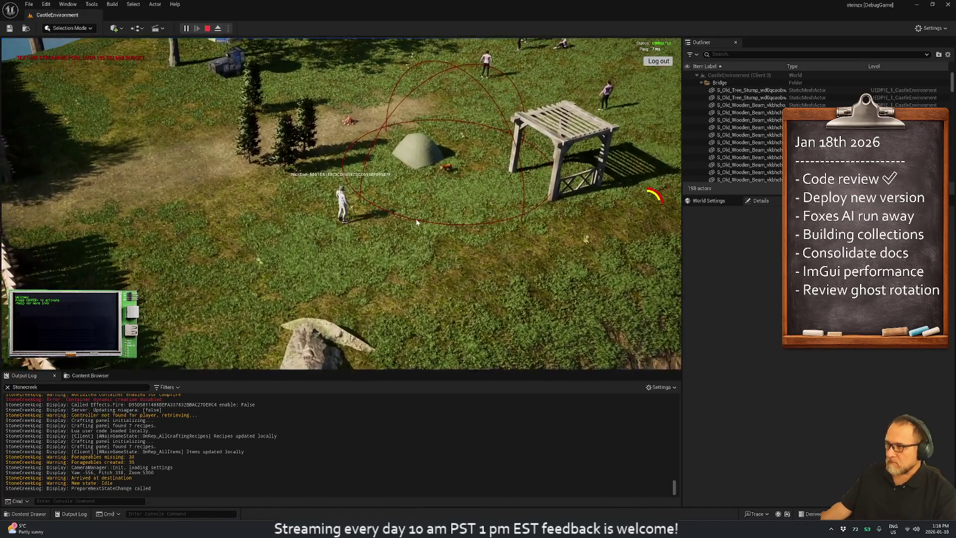
scroll(416, 219, down, 3)
scroll(416, 219, down, 3)
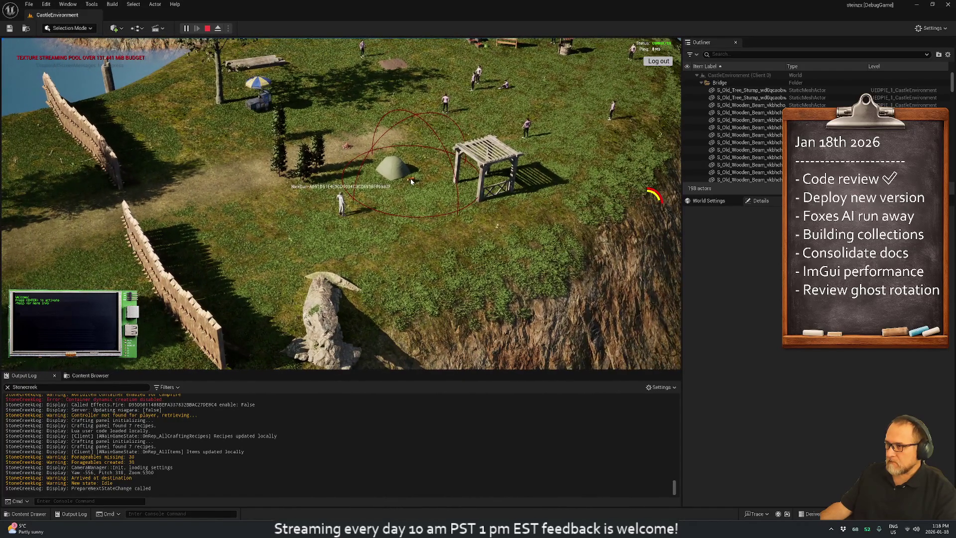
click(529, 214)
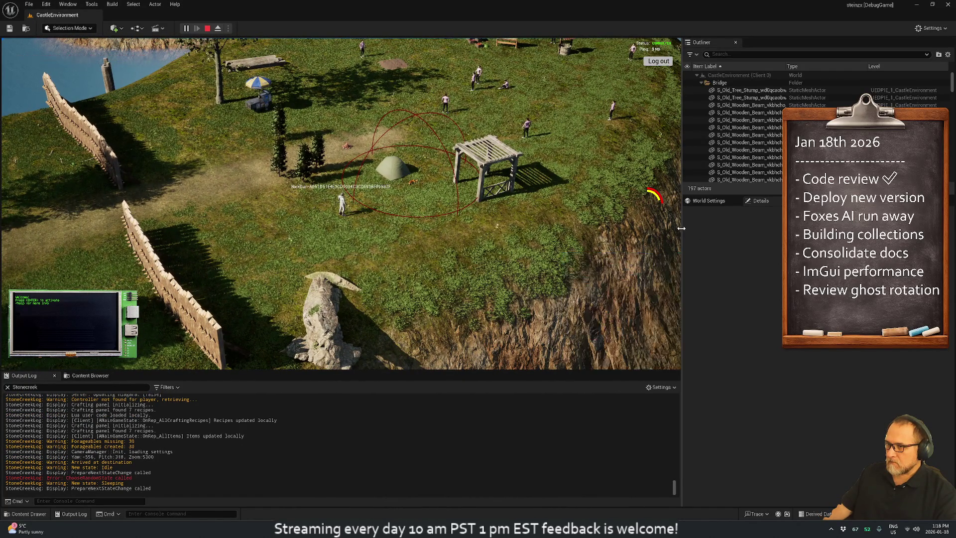
drag(683, 232, 845, 229)
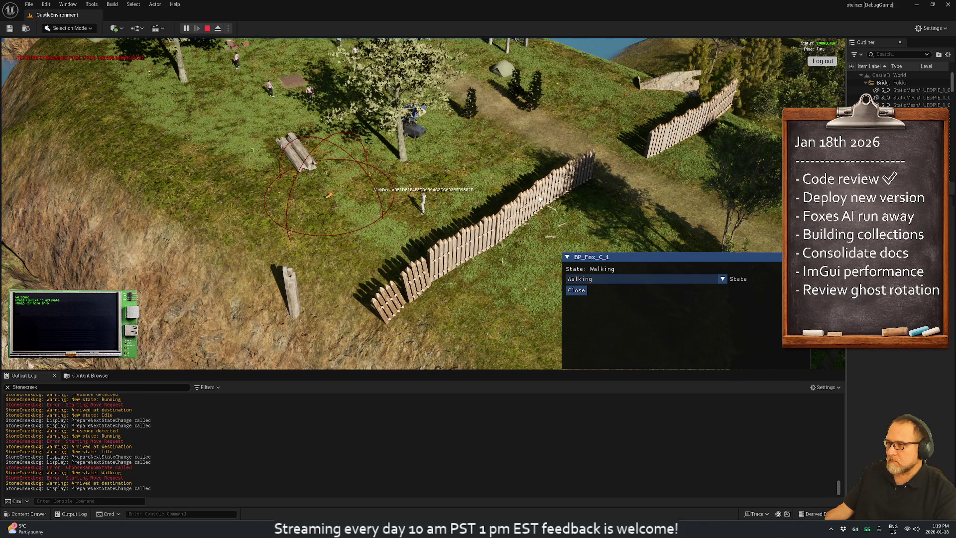
mouse_move(540, 198)
mouse_down()
mouse_move(72, 233)
mouse_move(220, 192)
mouse_move(361, 201)
mouse_up()
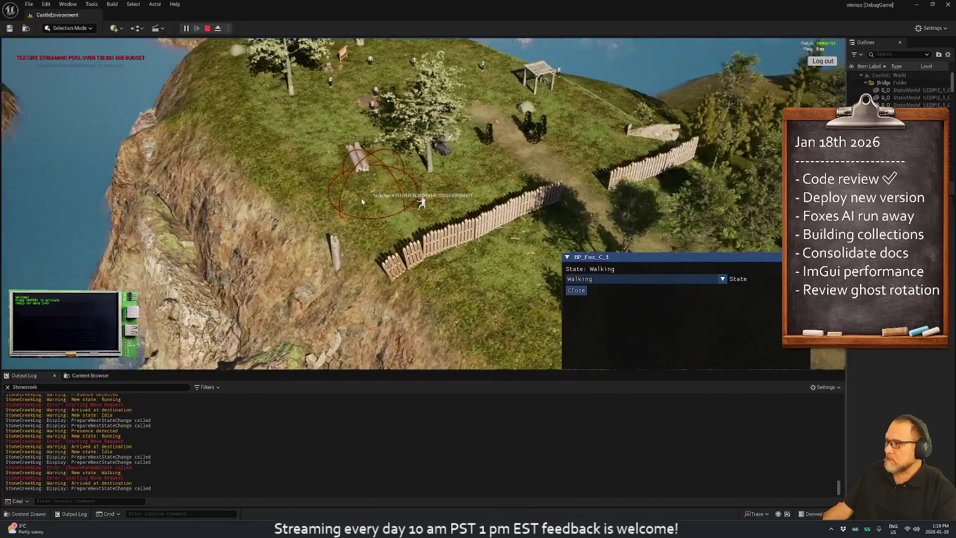
scroll(361, 201, up, 2)
scroll(354, 227, up, 3)
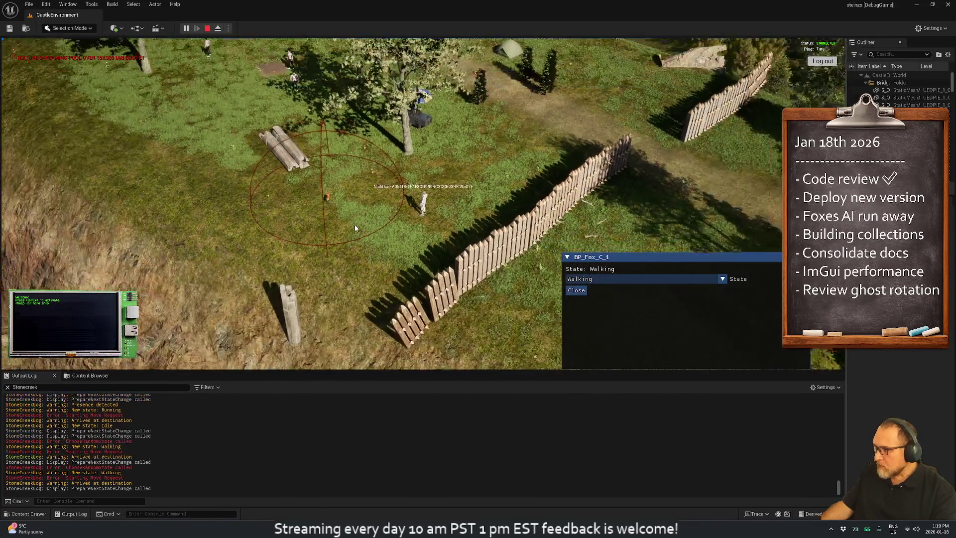
scroll(354, 226, down, 3)
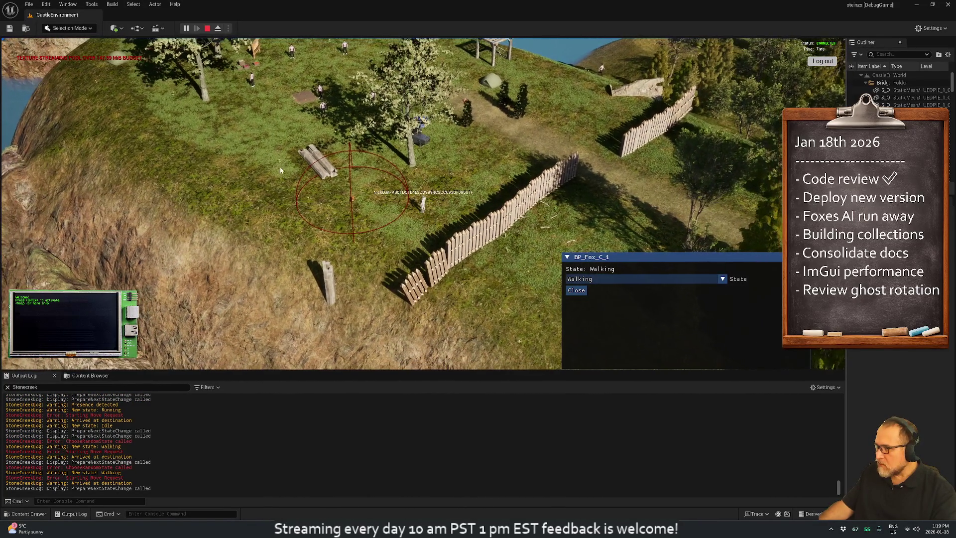
Step: End the play session and bring up the remote BUILDER desktop
key(Escape)
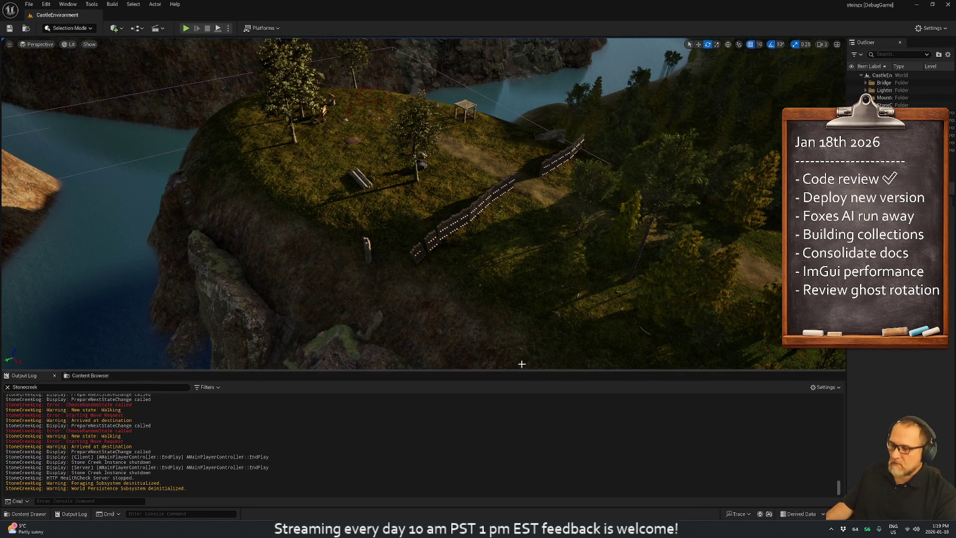
mouse_move(610, 529)
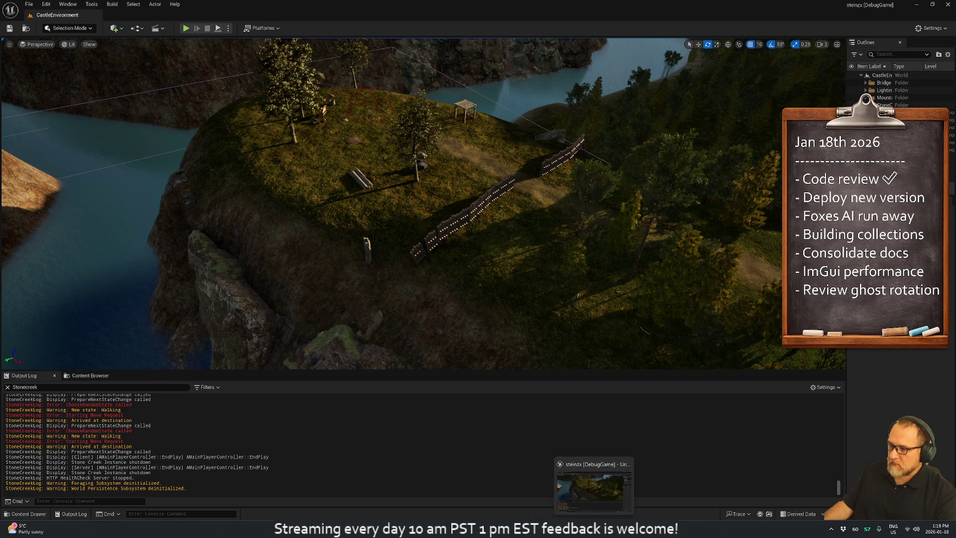
click(610, 490)
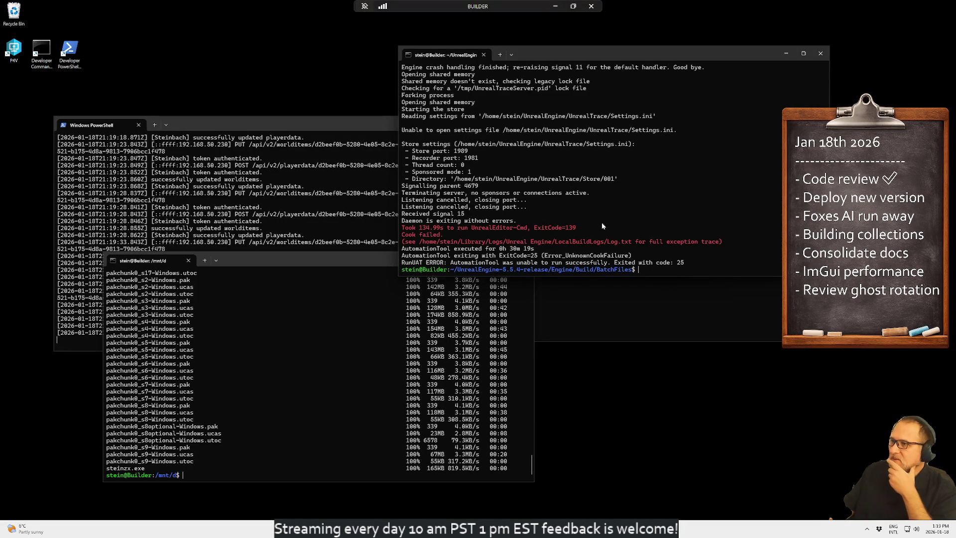
Step: Enlarge the Unreal build terminal and mark the red assertion failure text
scroll(588, 207, up, 6)
scroll(587, 207, up, 15)
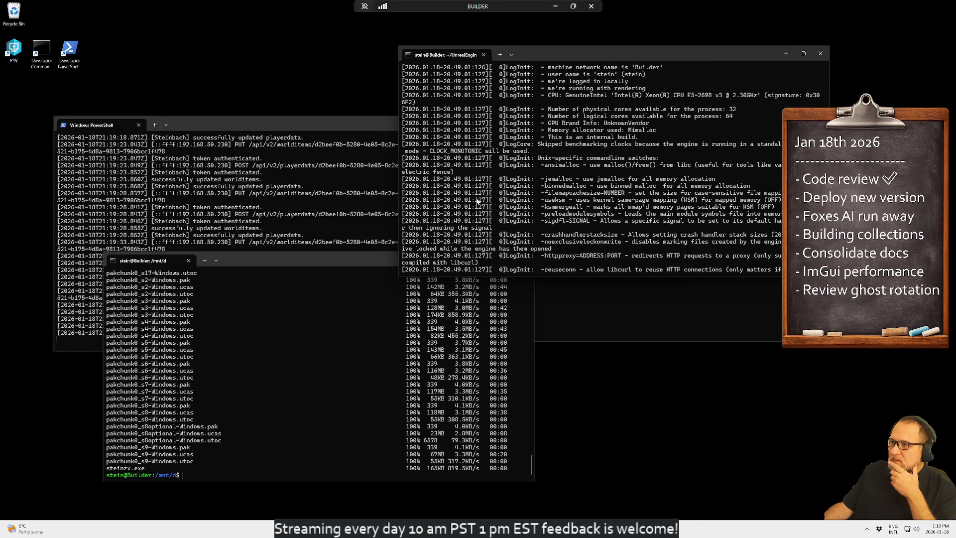
mouse_move(397, 276)
mouse_down()
mouse_move(265, 386)
mouse_move(230, 399)
mouse_up()
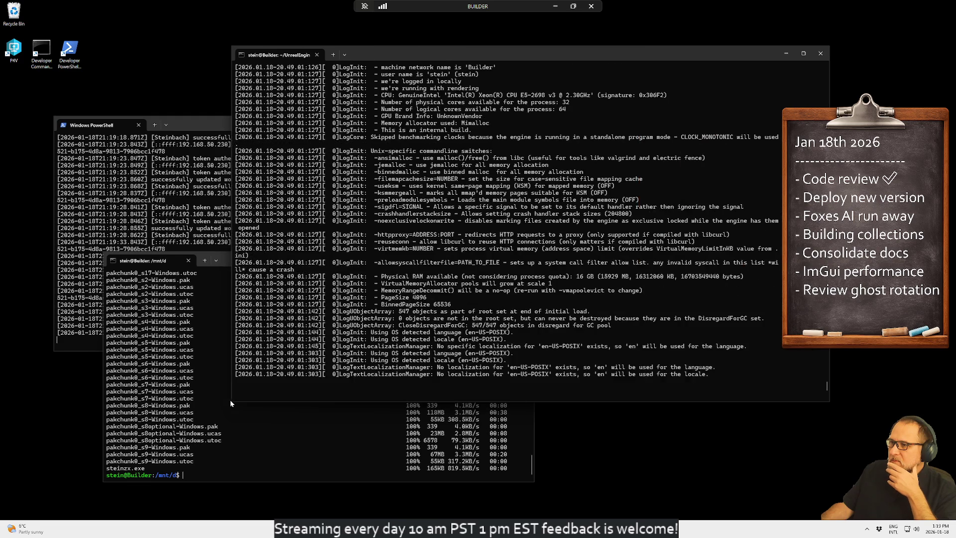
scroll(502, 269, up, 13)
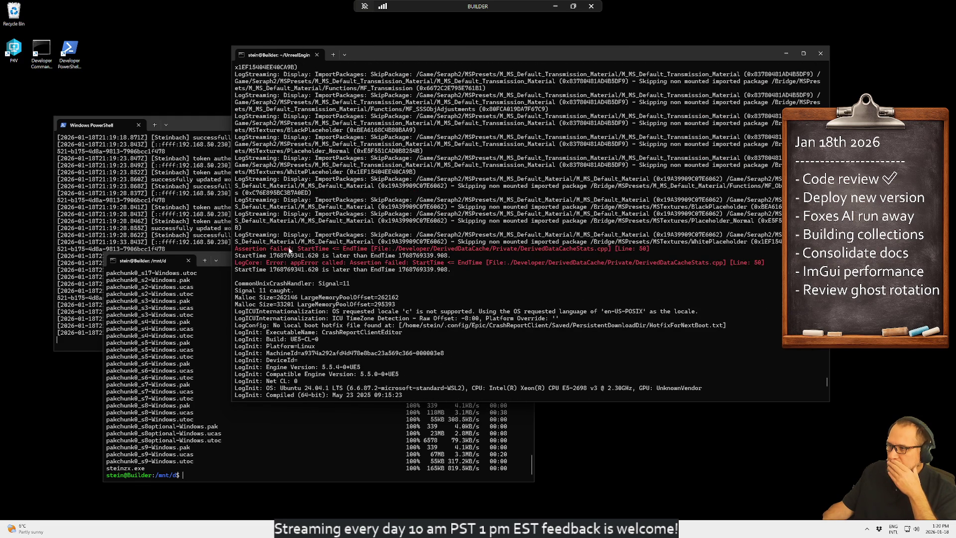
drag(334, 251, 485, 250)
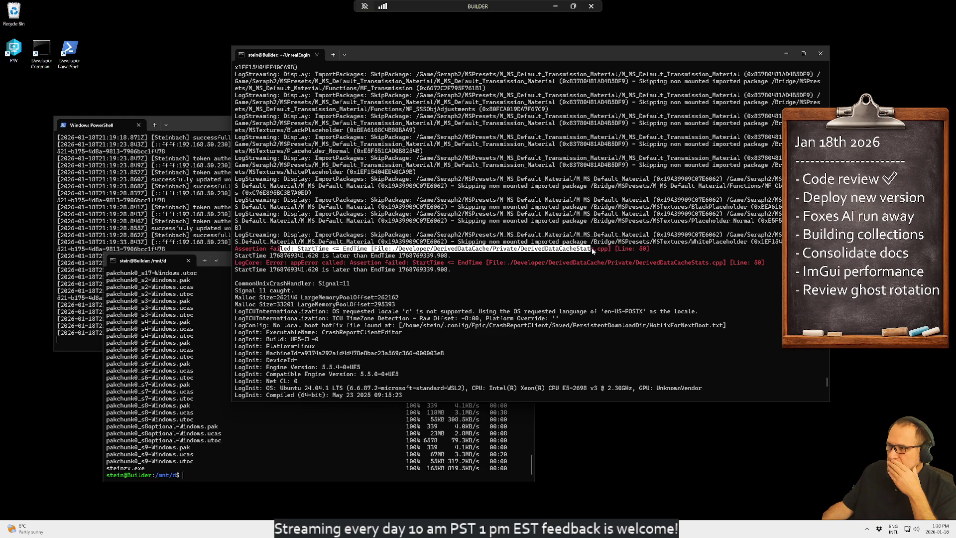
scroll(600, 251, up, 12)
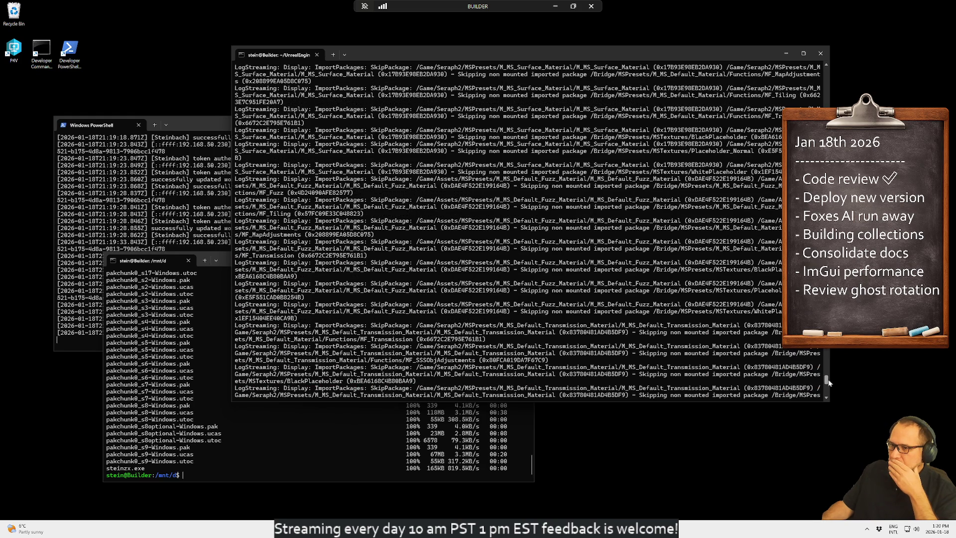
mouse_move(827, 381)
mouse_down()
mouse_move(832, 333)
mouse_move(831, 393)
mouse_move(831, 358)
mouse_move(843, 419)
mouse_up()
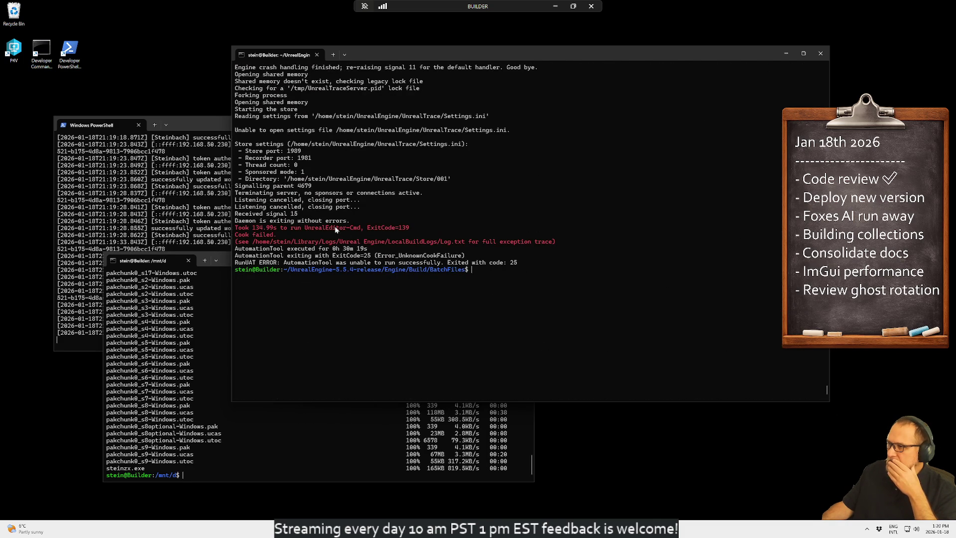
Step: Select the ImportPackages log lines through the StartTime assertion error and copy them
scroll(456, 273, up, 8)
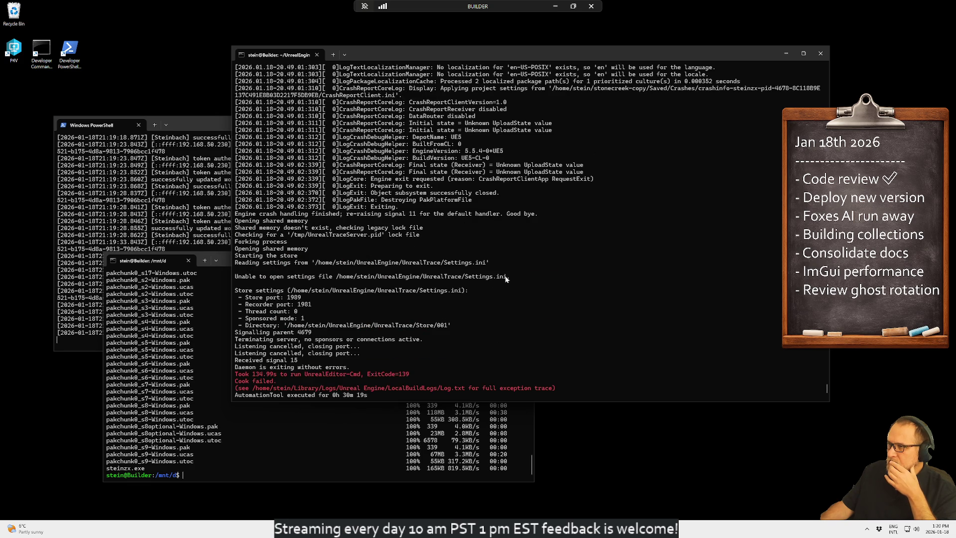
scroll(506, 279, up, 20)
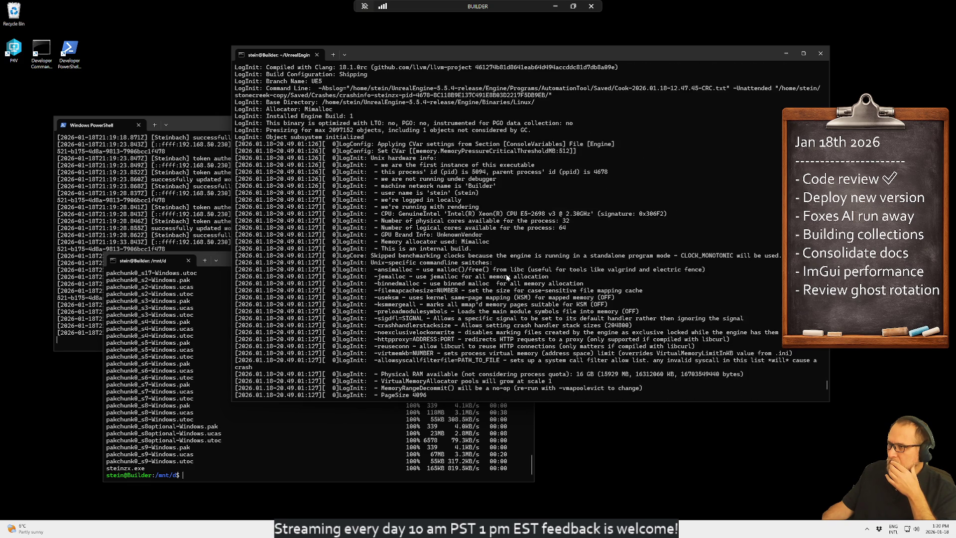
scroll(516, 276, up, 7)
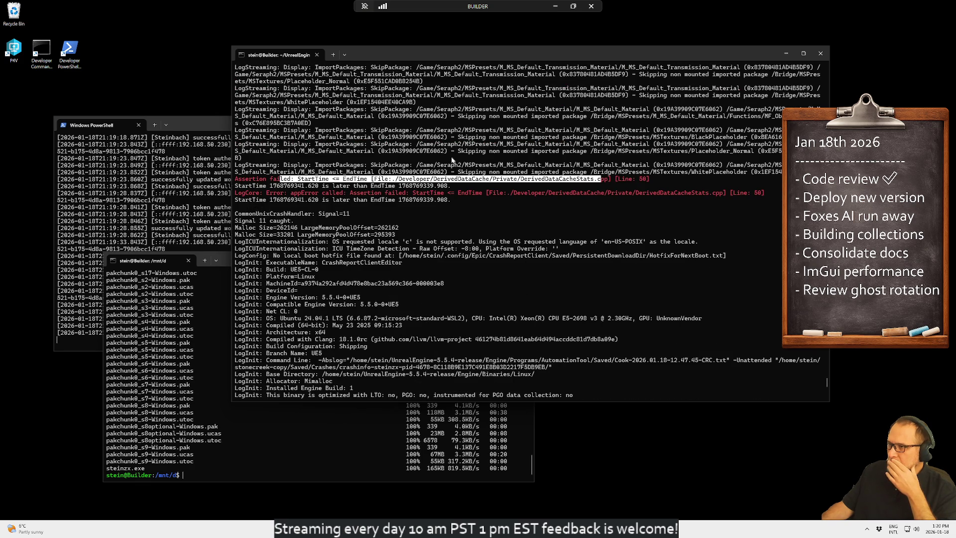
click(407, 158)
drag(375, 166, 564, 173)
mouse_move(622, 174)
mouse_down()
mouse_move(756, 172)
mouse_move(335, 180)
mouse_move(339, 191)
mouse_move(433, 194)
mouse_up()
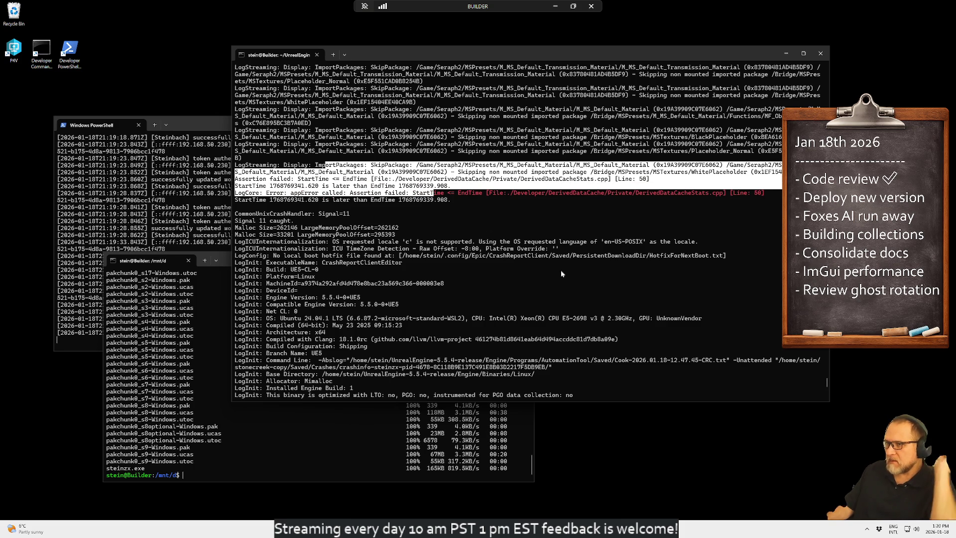
scroll(561, 273, up, 6)
scroll(561, 274, down, 9)
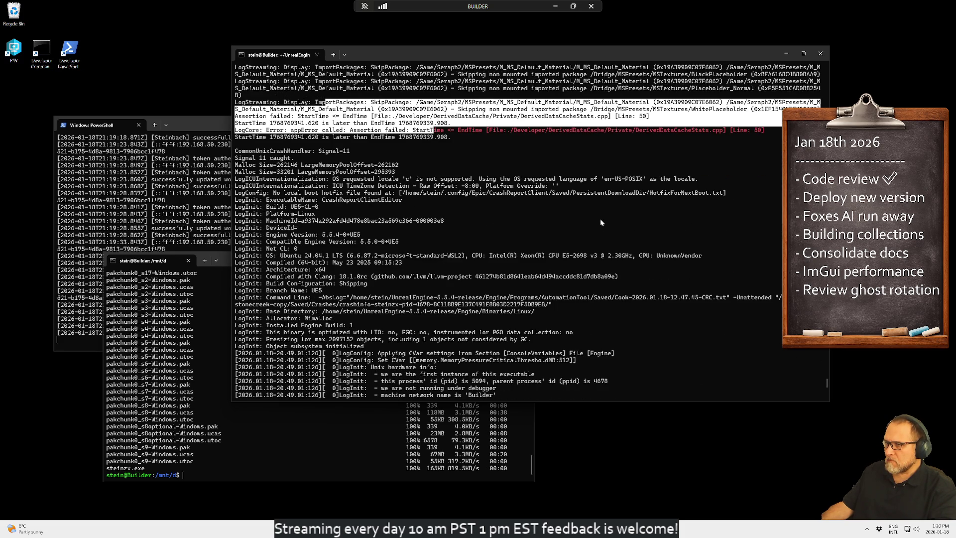
key(ctrl+c)
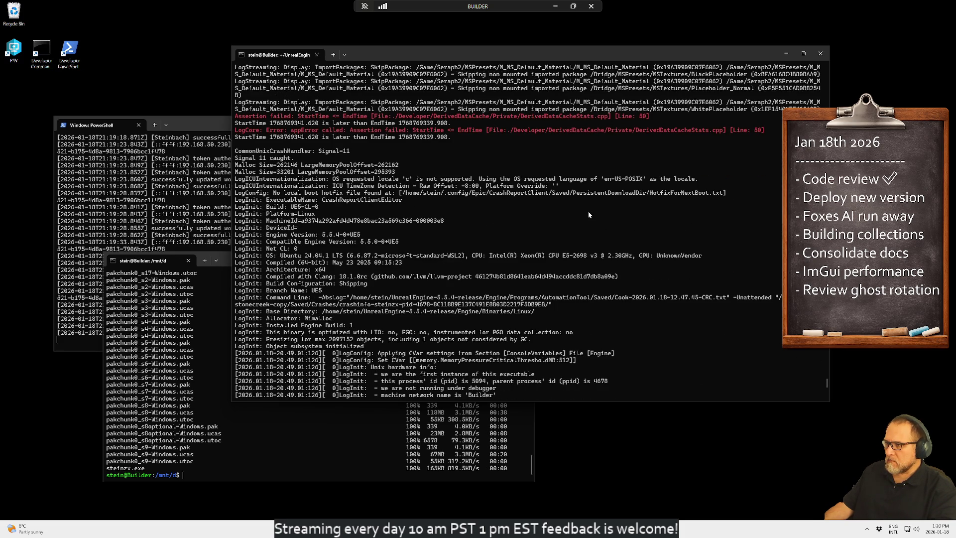
Step: Clear the terminal and rerun the ./RunUAT.sh BuildCookRun Linux server build
text(c)
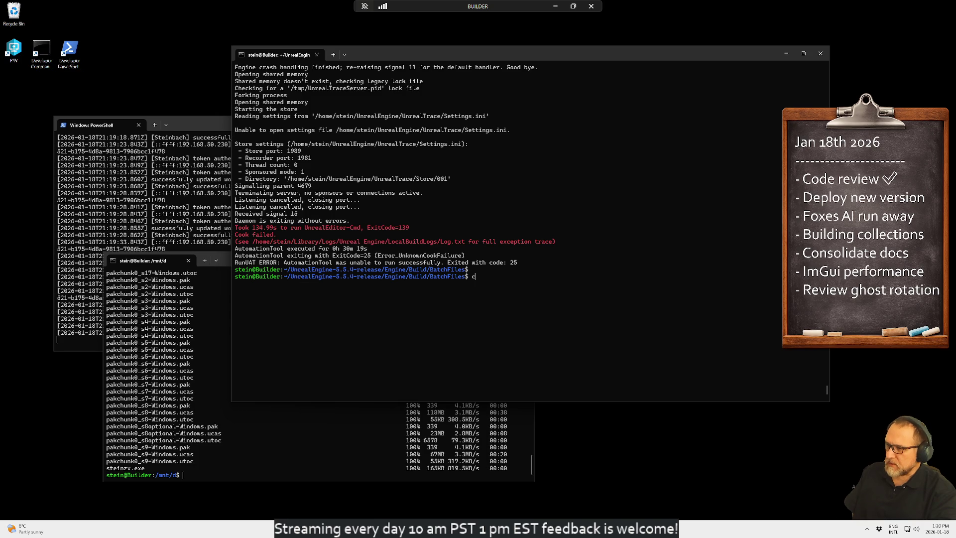
key(Up)
key(Up)
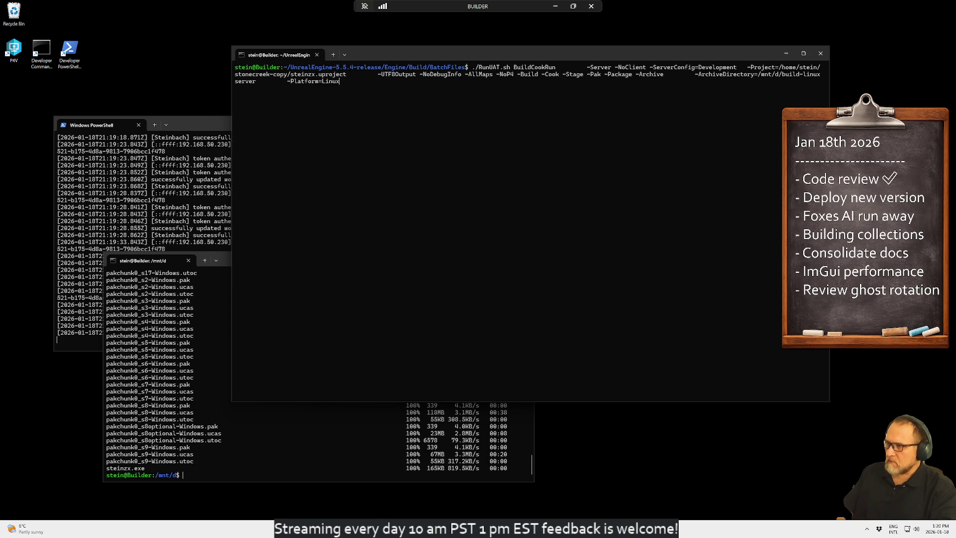
key(Return)
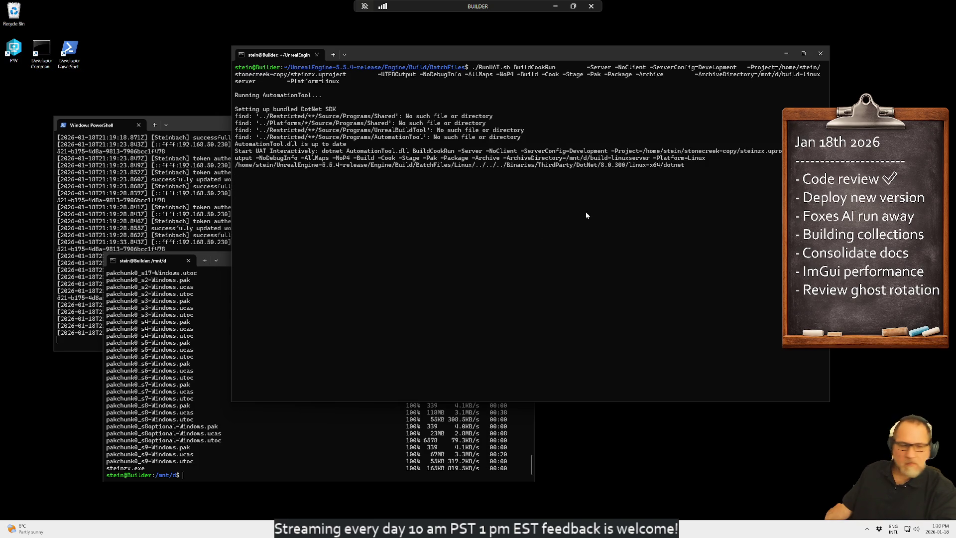
Step: Minimise the BUILDER remote session without disconnecting it
click(590, 6)
click(542, 227)
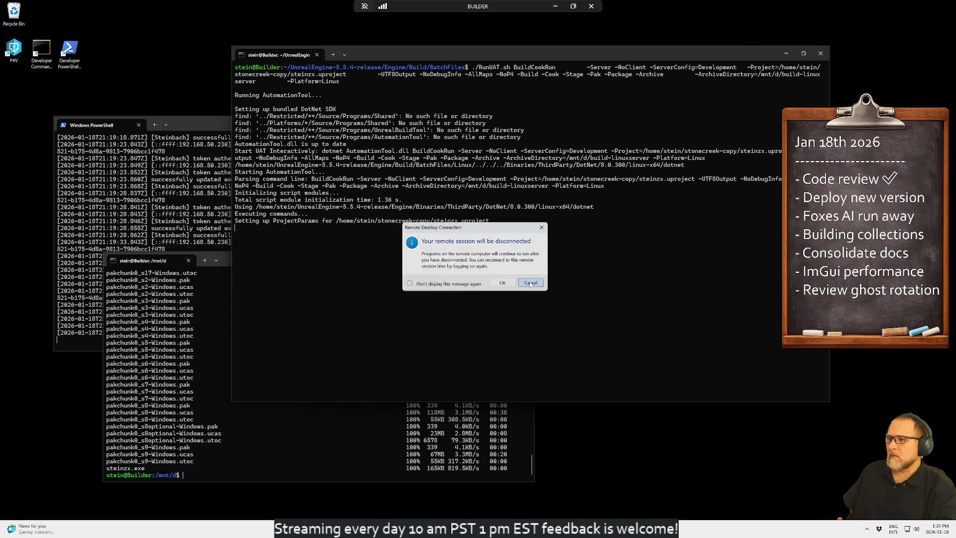
click(556, 7)
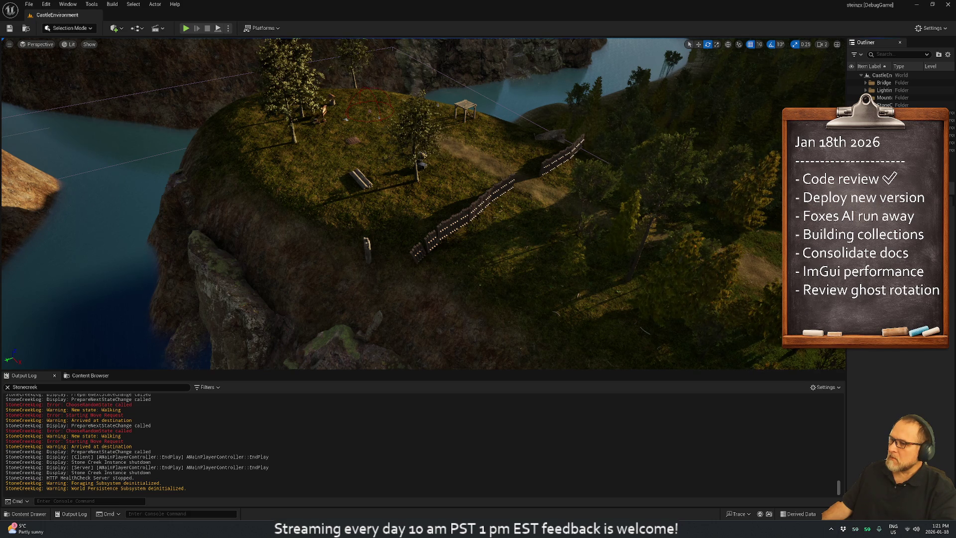
Step: Live-recompile with Ctrl+Alt+F11, play the level and orbit over the wandering animals
key(ctrl+alt+F11)
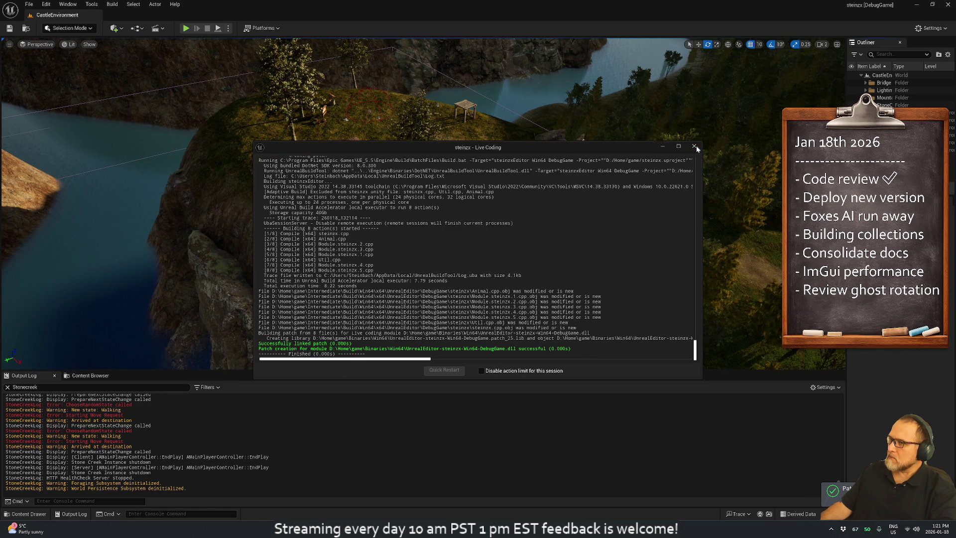
click(695, 147)
click(188, 28)
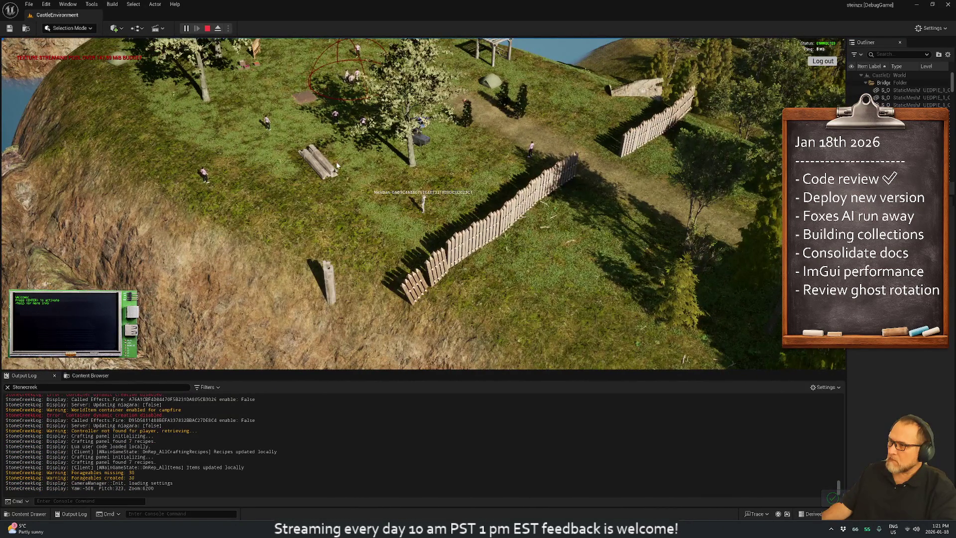
mouse_move(196, 158)
mouse_down()
mouse_move(226, 168)
mouse_move(264, 208)
mouse_move(685, 190)
mouse_move(632, 195)
mouse_up()
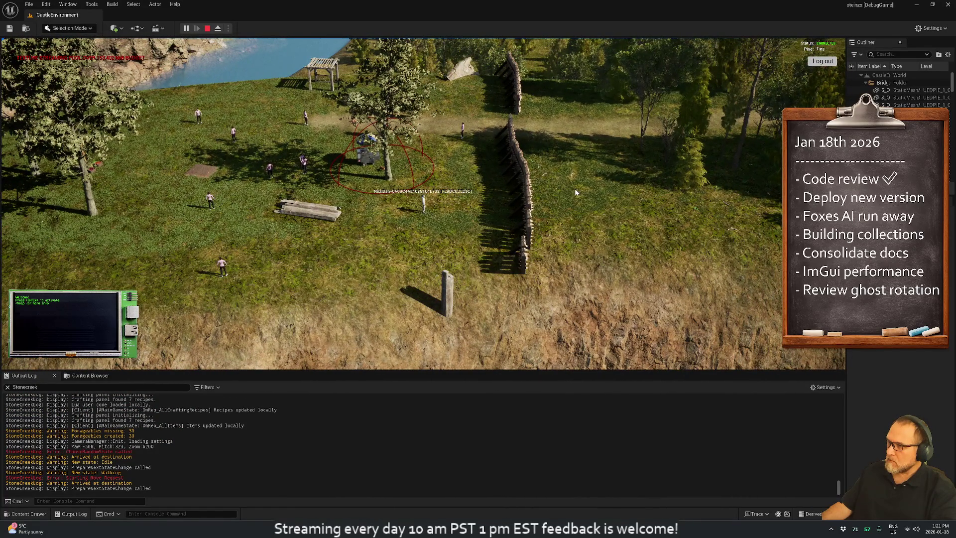
drag(562, 189, 499, 195)
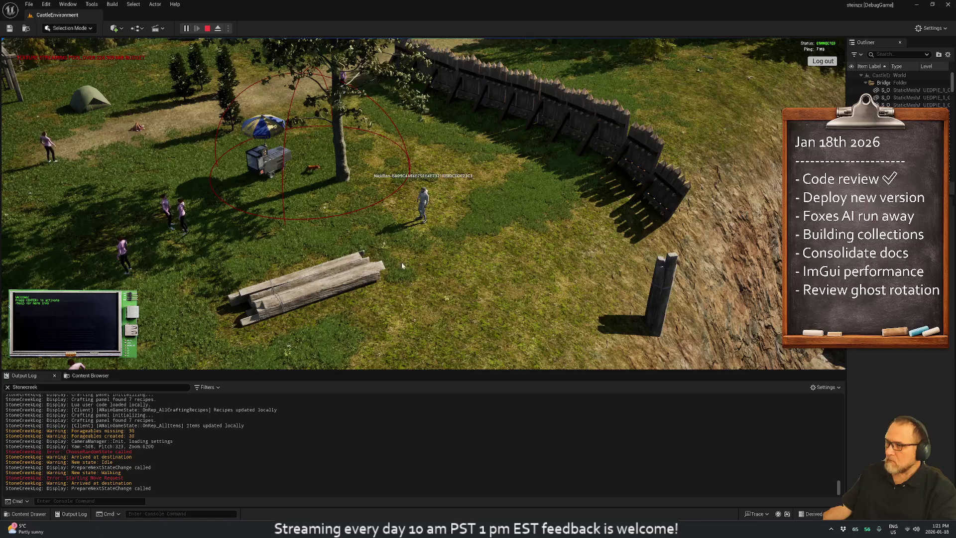
Step: In Rider, close Util.cpp and move through Animal.cpp down to the MoveTo call
key(alt+Tab)
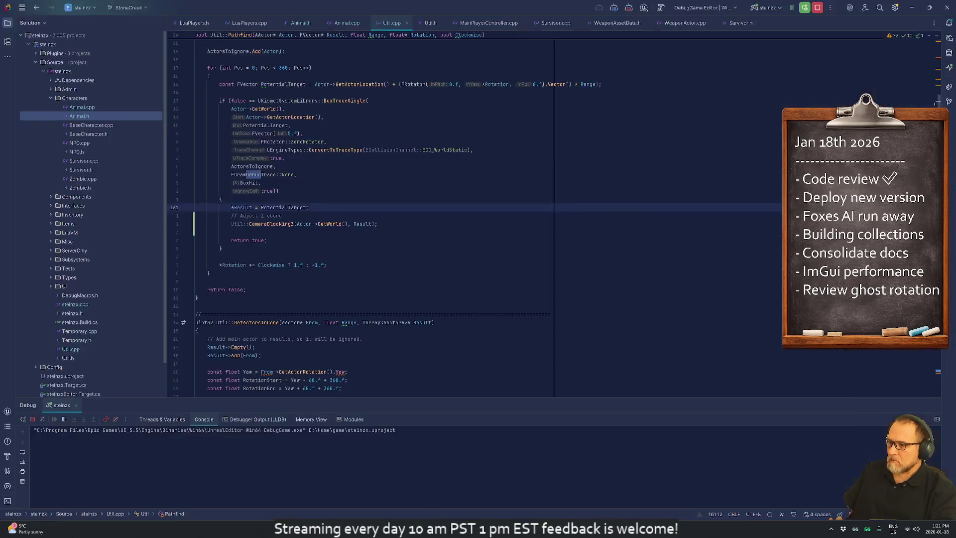
click(376, 224)
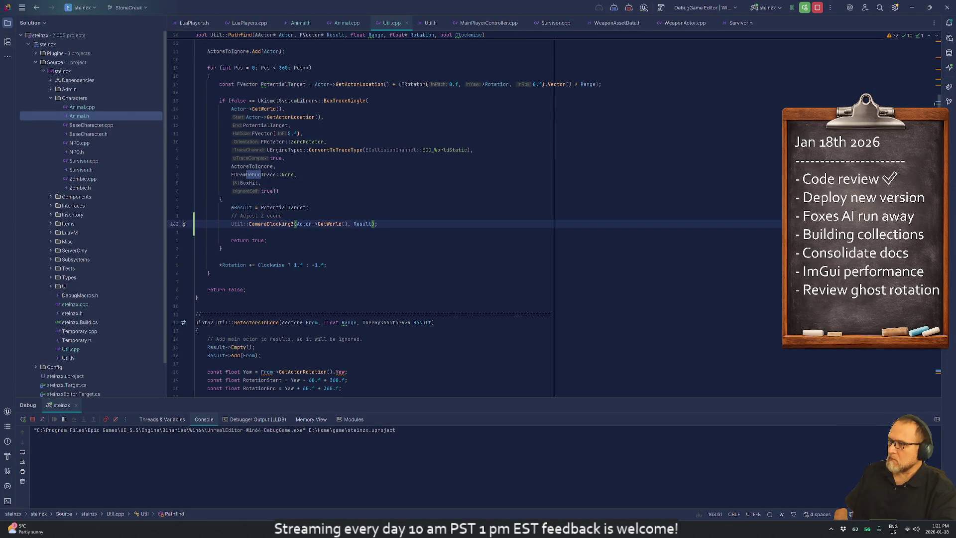
click(279, 215)
key(Up)
key(Up)
key(Up)
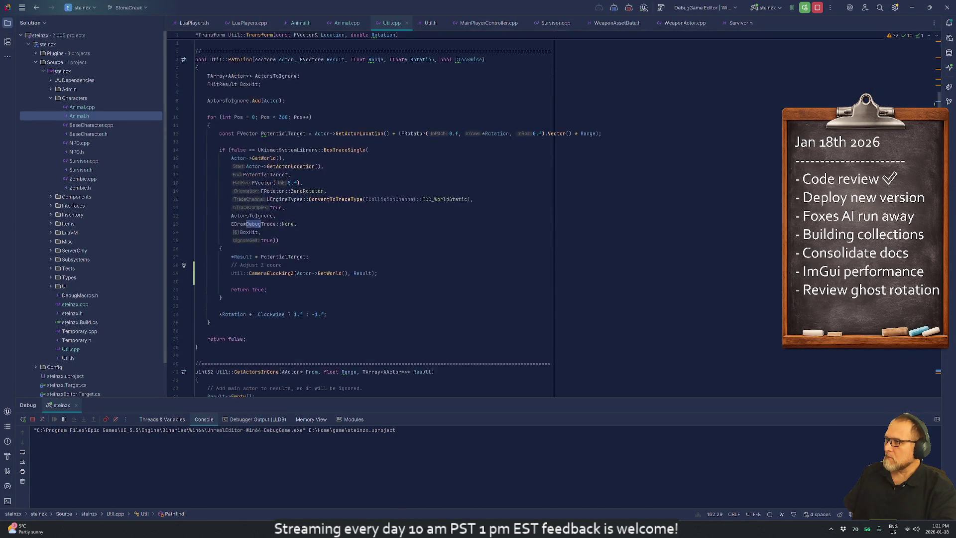
key(ctrl+F4)
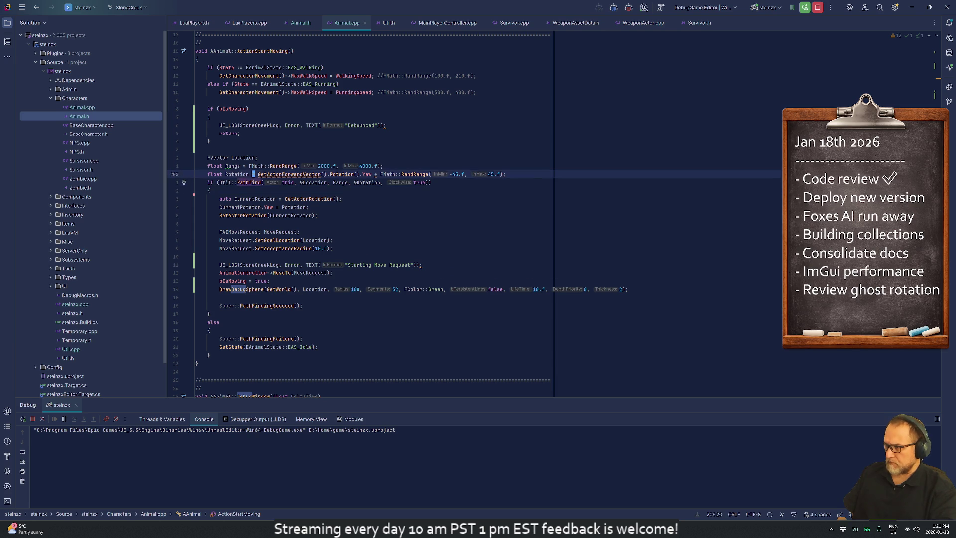
click(252, 175)
key(Up)
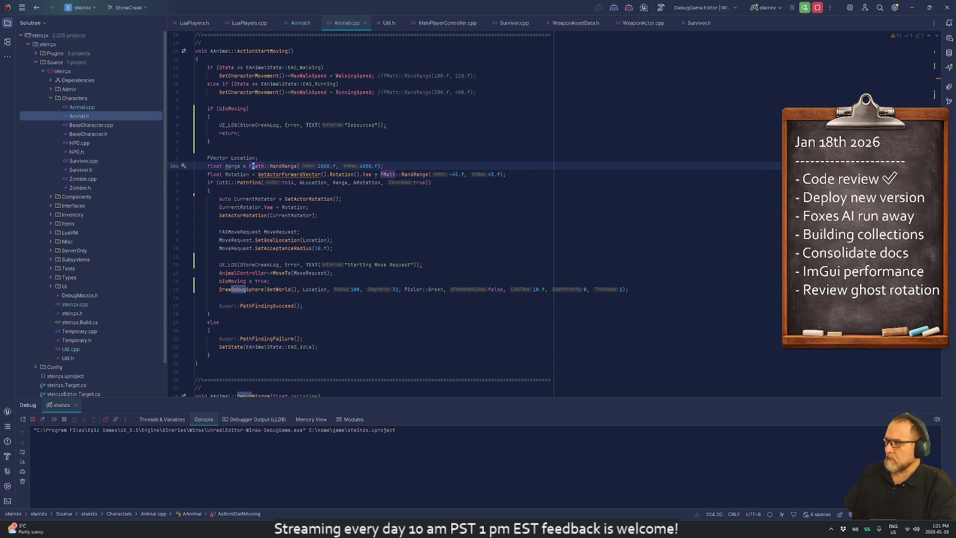
key(Up)
key(Up)
key(Up)
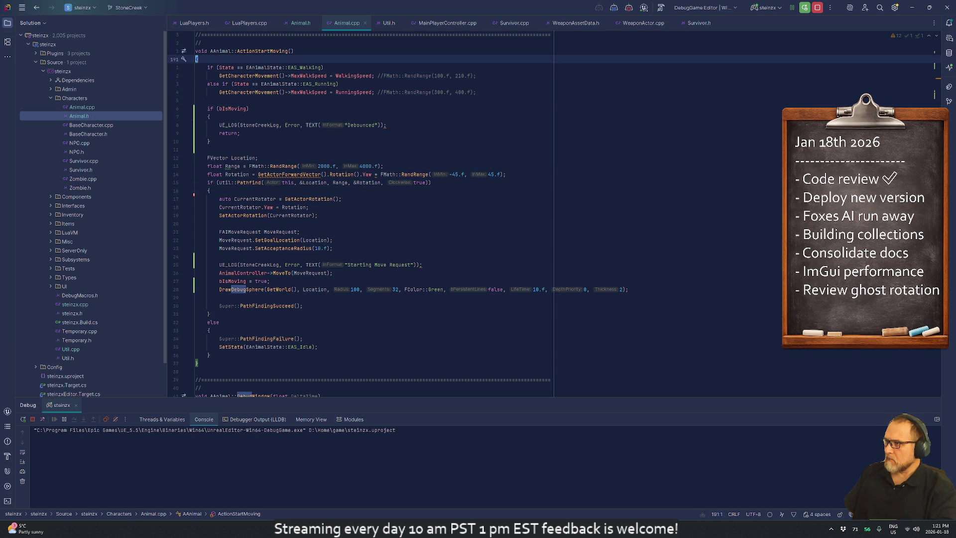
key(Down)
key(Down)
key(Down)
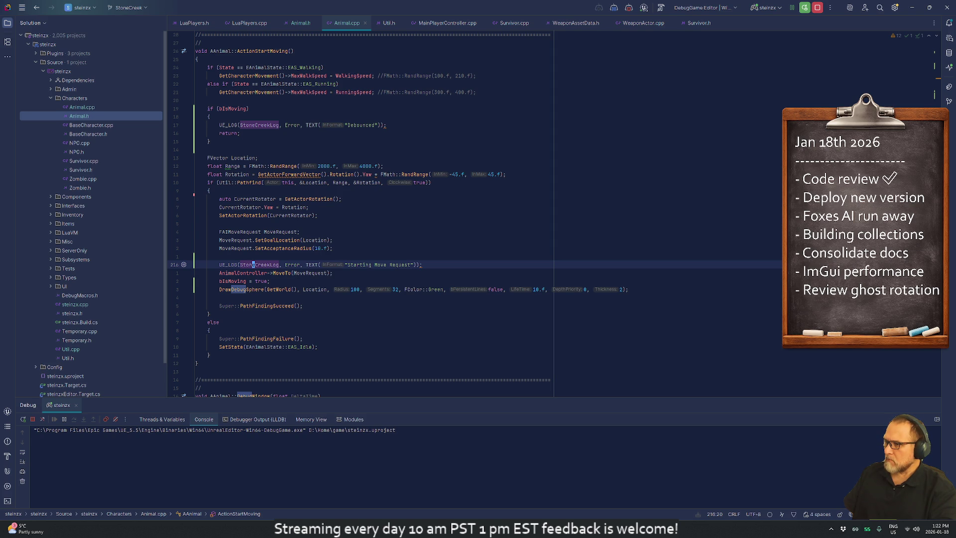
key(Down)
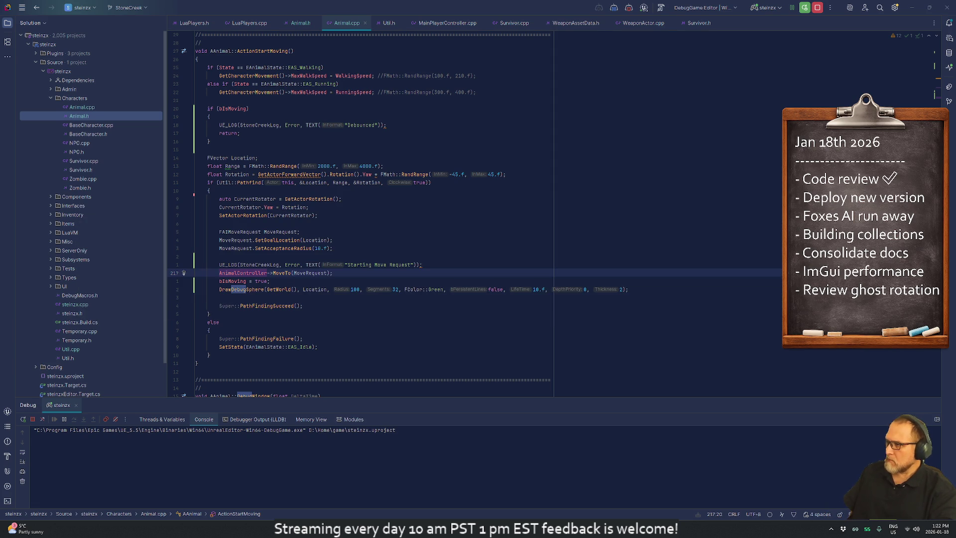
Step: Change the SetTimer rate from 10 to 5.f and the DrawDebugSphere lifetime to 5
scroll(368, 214, up, 20)
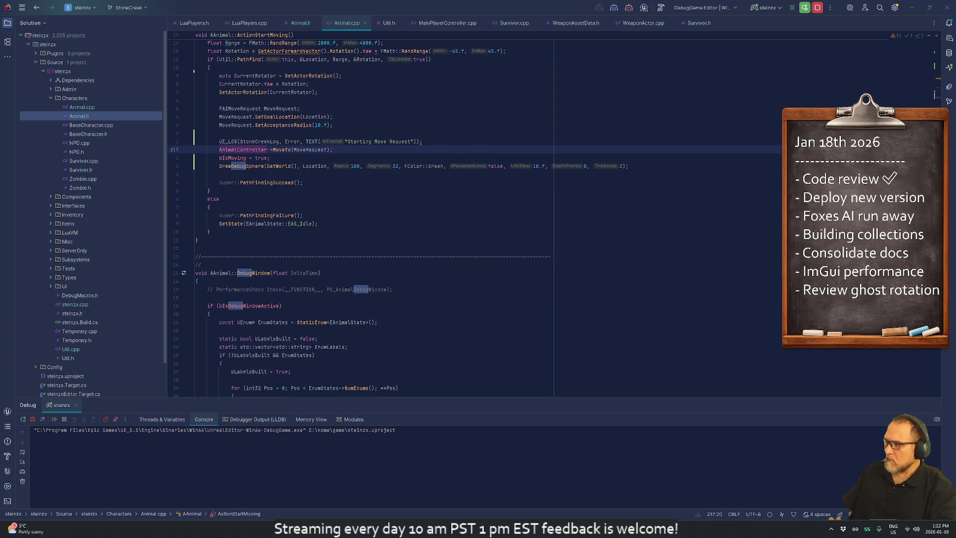
scroll(368, 214, up, 15)
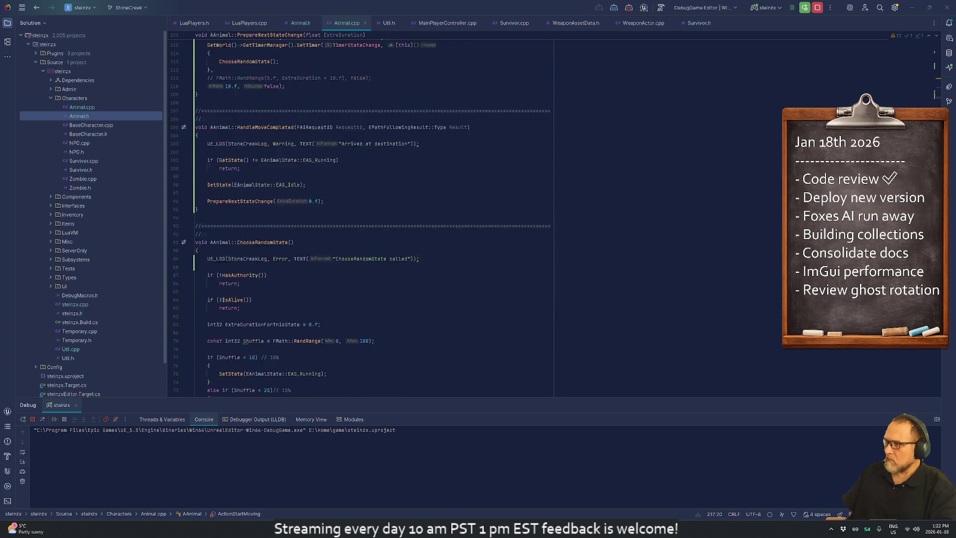
scroll(368, 214, up, 2)
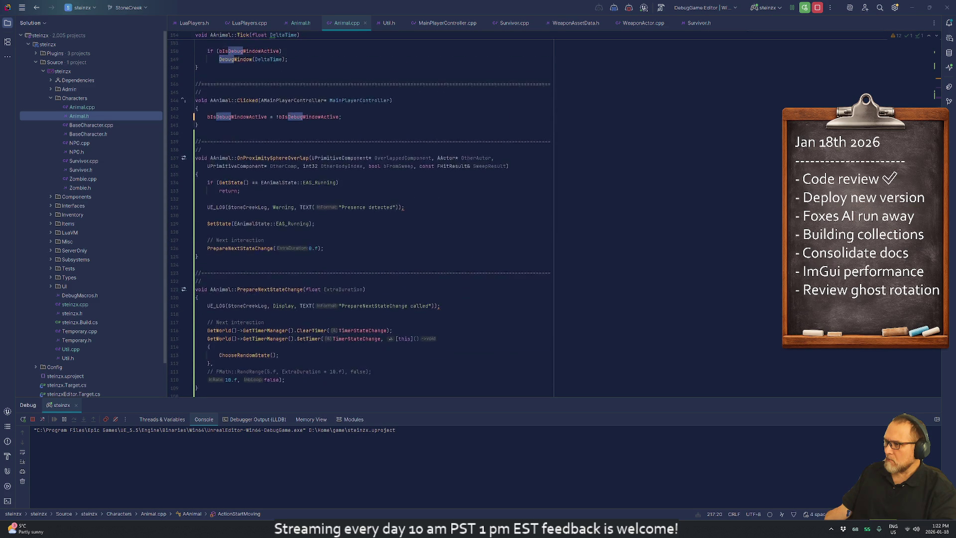
double_click(229, 232)
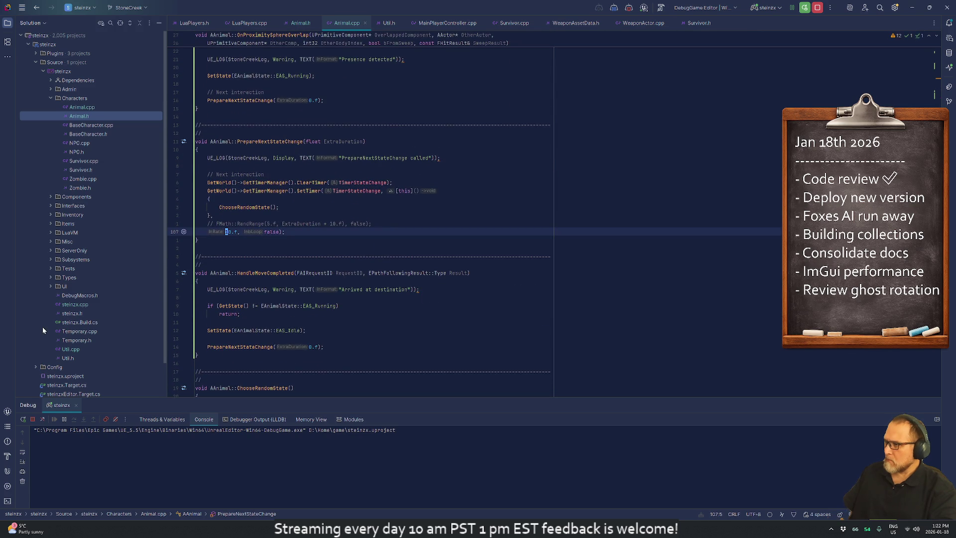
key(BackSpace)
text(5)
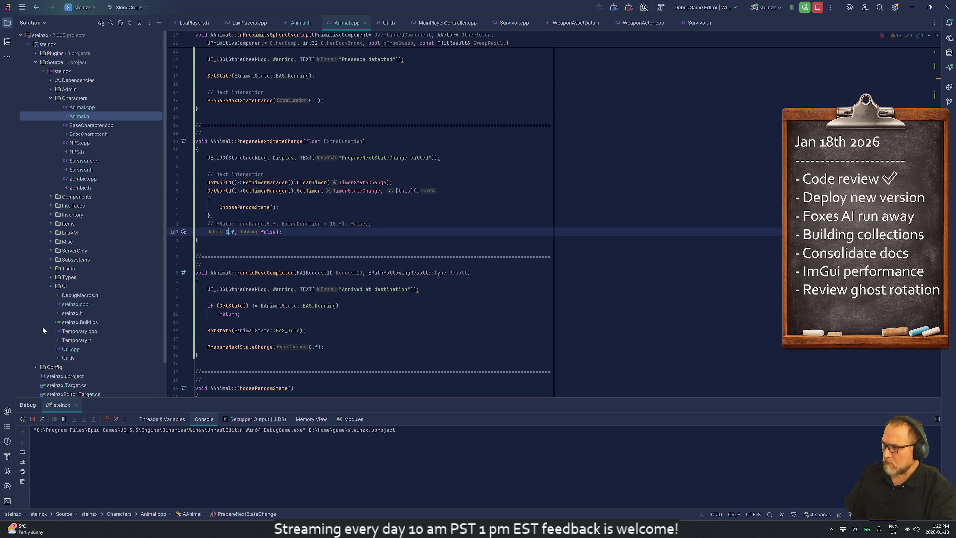
text(/sphere)
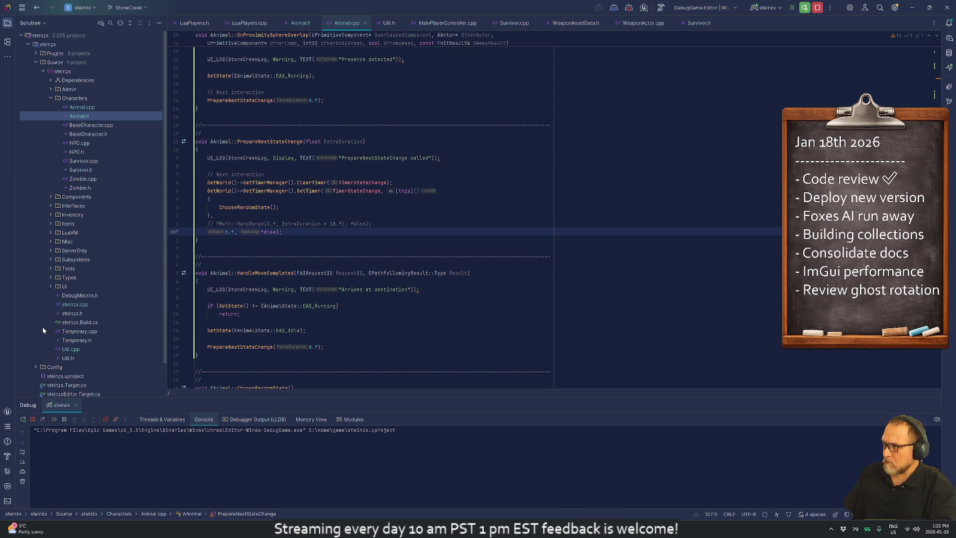
key(Return)
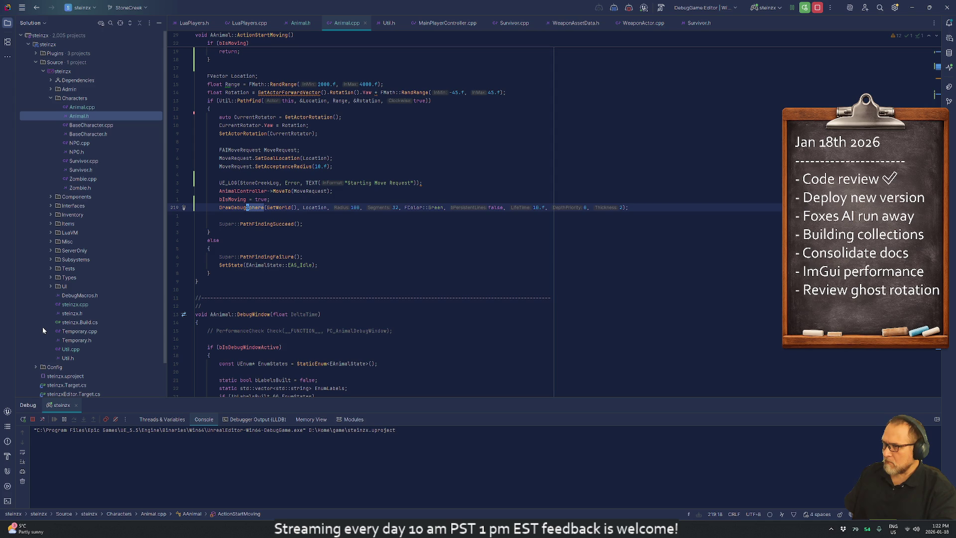
text(/10)
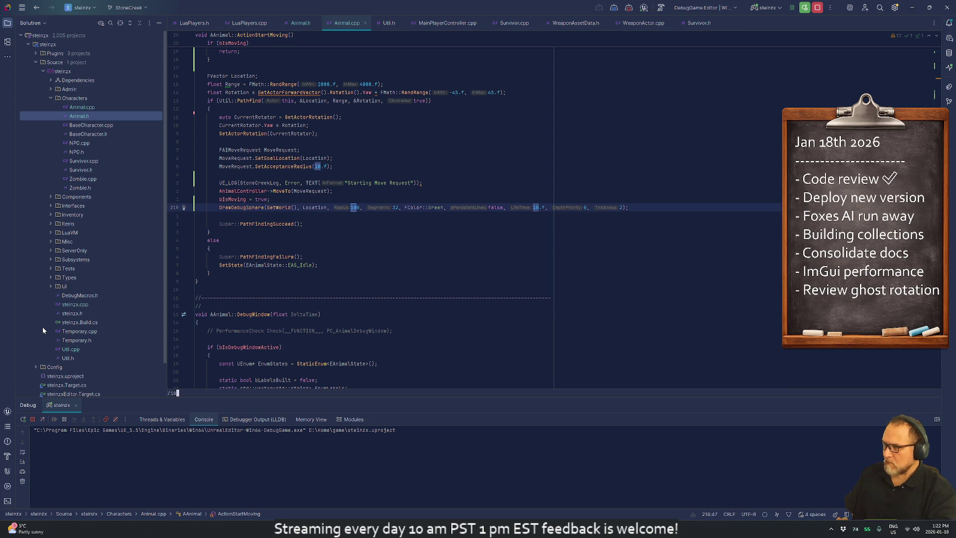
key(Return)
text(nx)
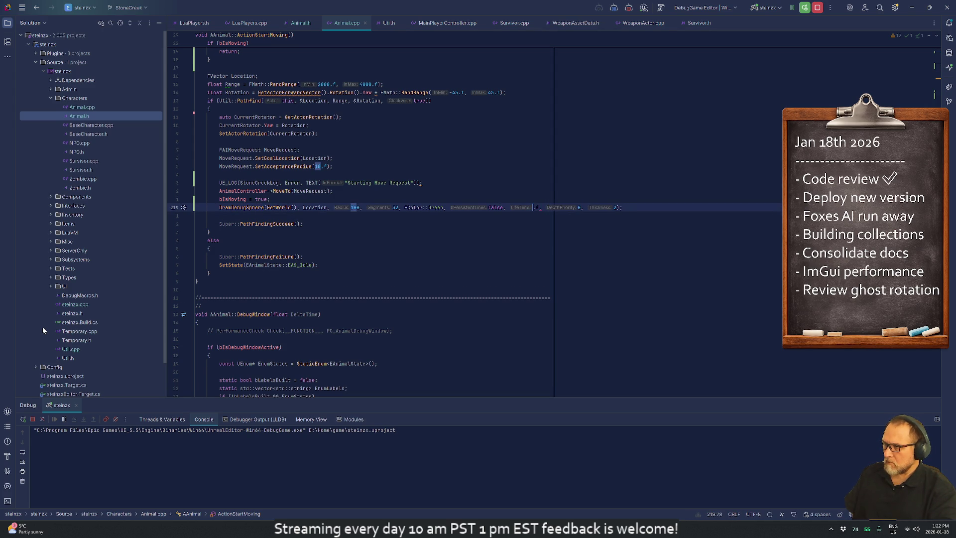
text(5)
Step: Change the debug sphere colour from FColor::Green to FColor::Red
key(Escape)
key(o)
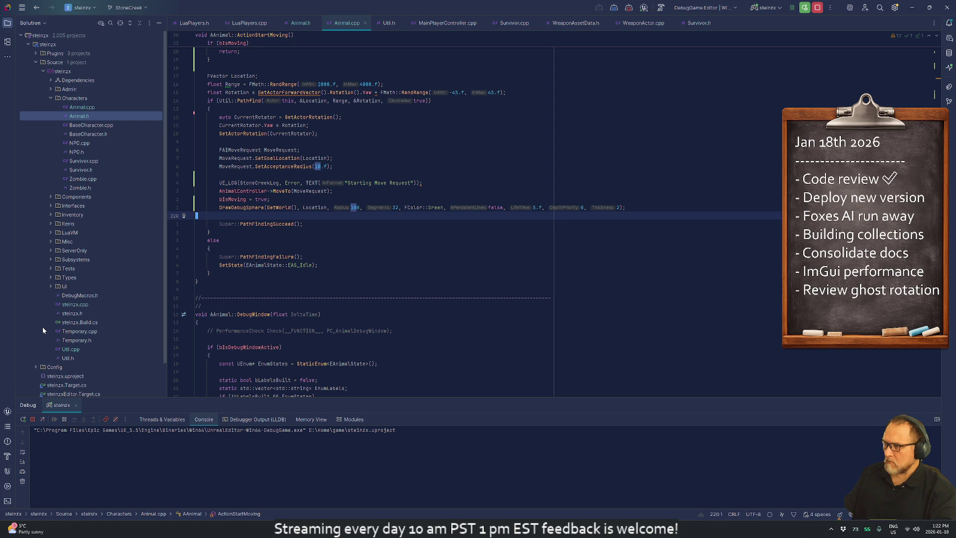
key(Escape)
key(slash)
text(gr)
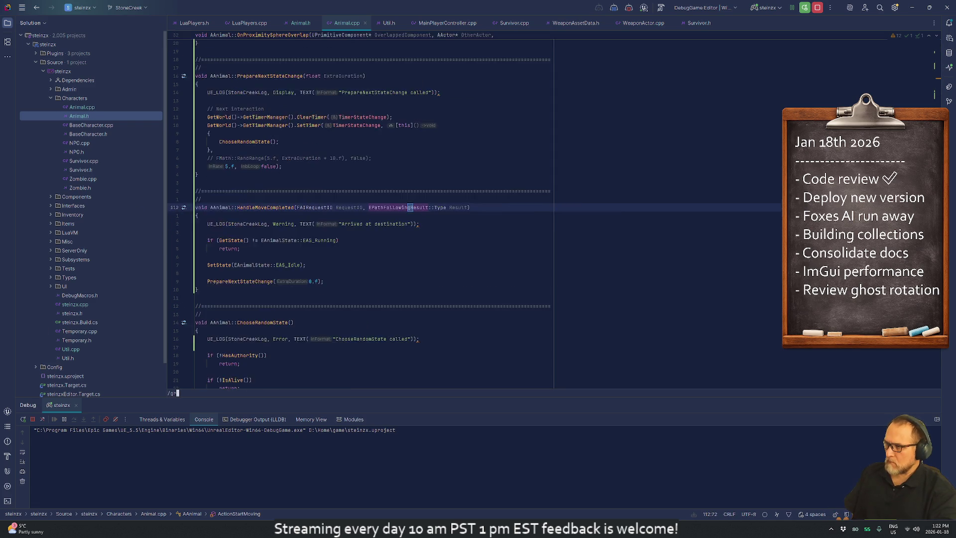
key(Escape)
text(Re, false, 5.f, 0, 2);)
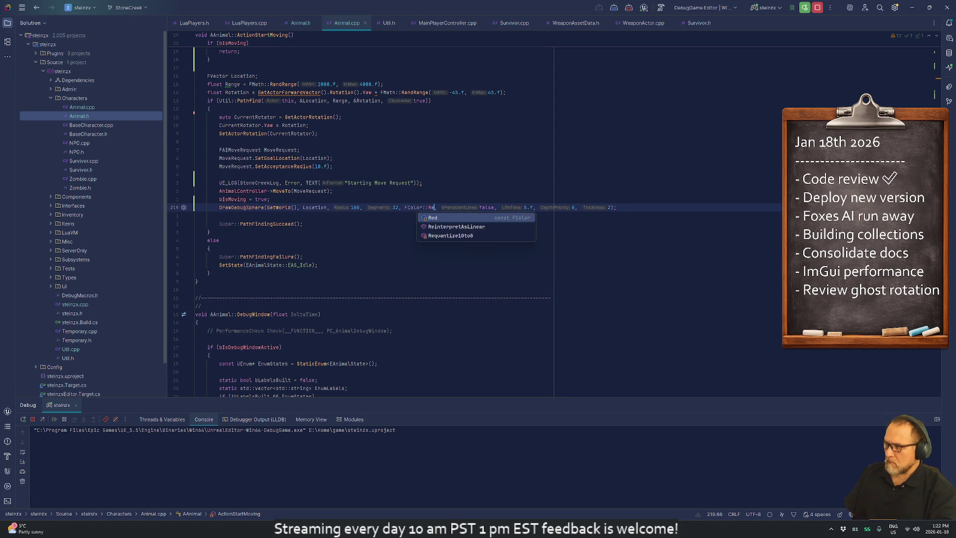
key(Return)
key(Escape)
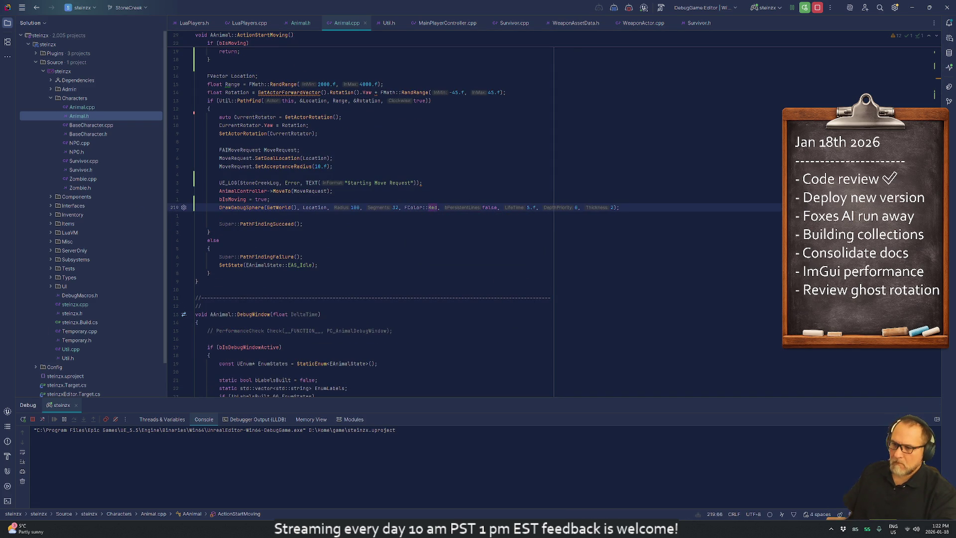
key(alt+Tab)
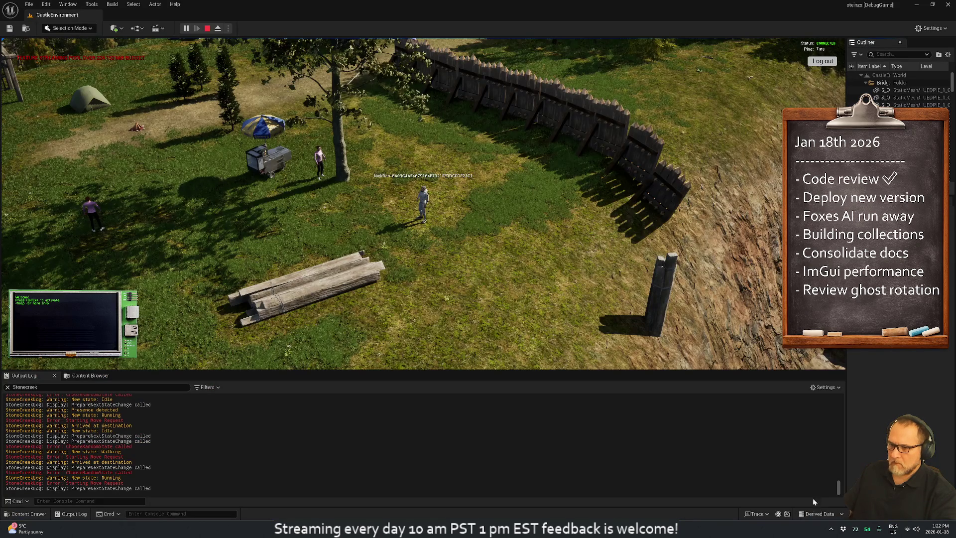
Step: Stop the play session and clear the Output Log
click(207, 28)
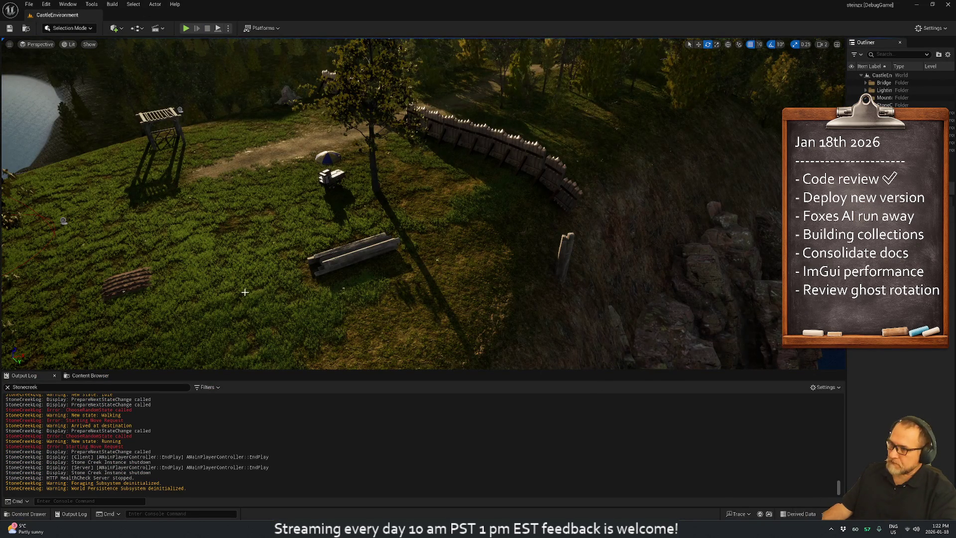
right_click(186, 406)
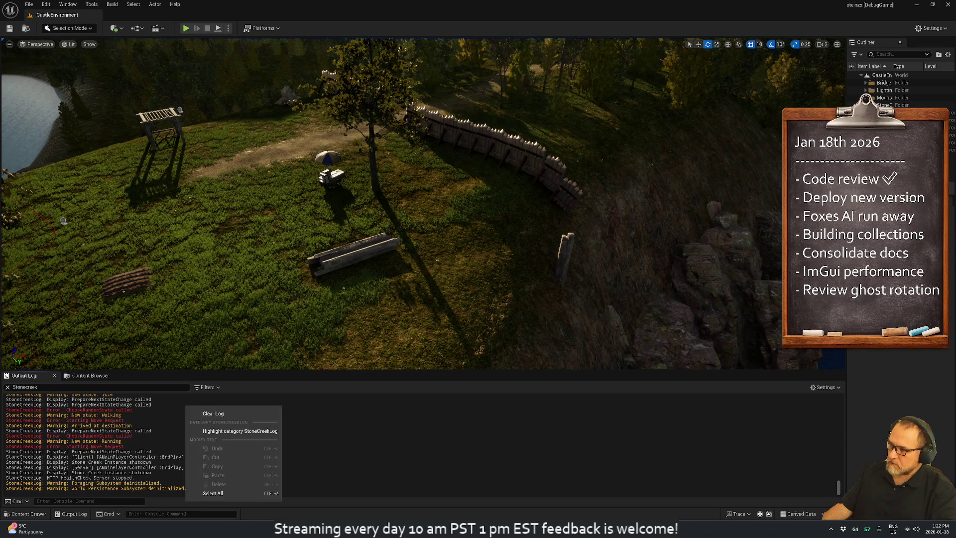
click(214, 416)
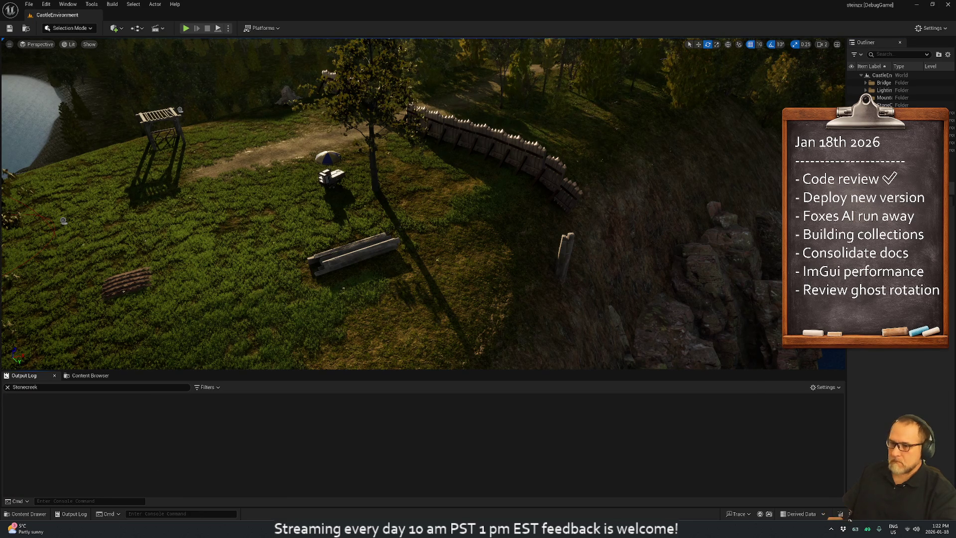
Step: Live-recompile the Animal.cpp change and start a new play session
click(840, 515)
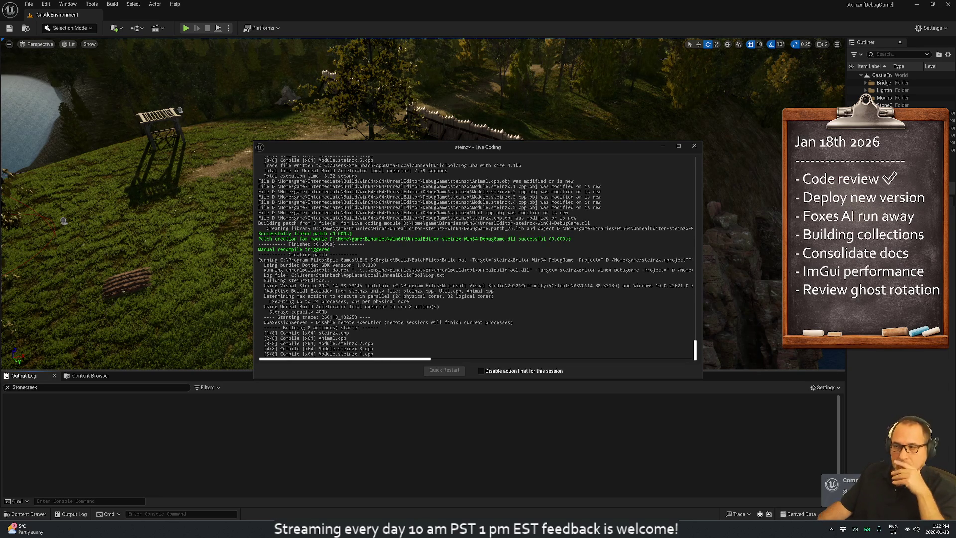
click(693, 147)
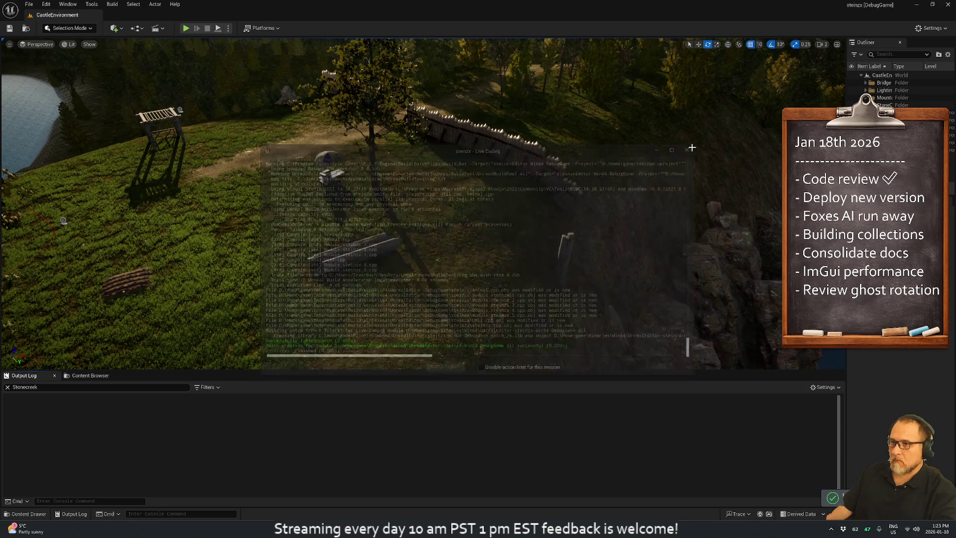
click(186, 28)
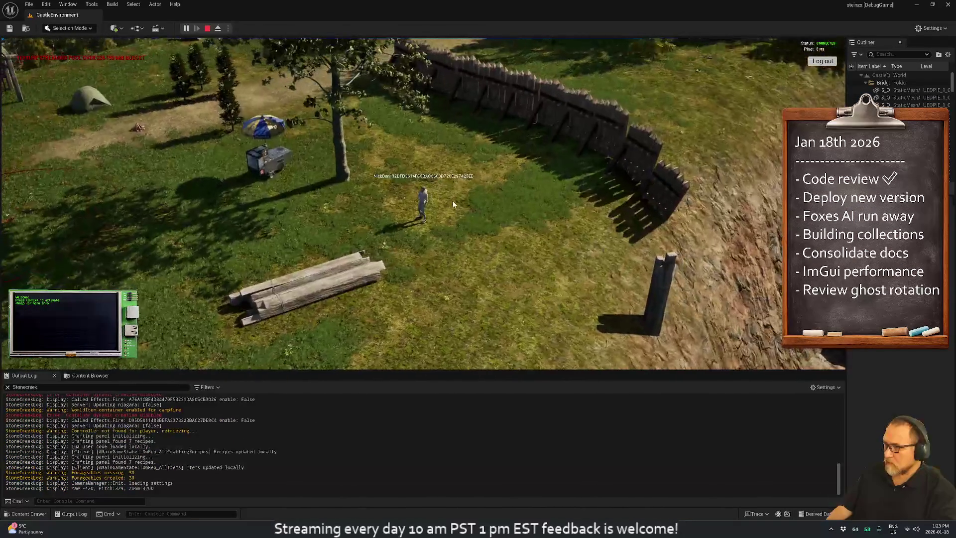
Step: Orbit the camera around the fox and open its debug state panel to watch it
mouse_move(453, 201)
mouse_down()
mouse_move(305, 187)
mouse_move(641, 259)
mouse_up()
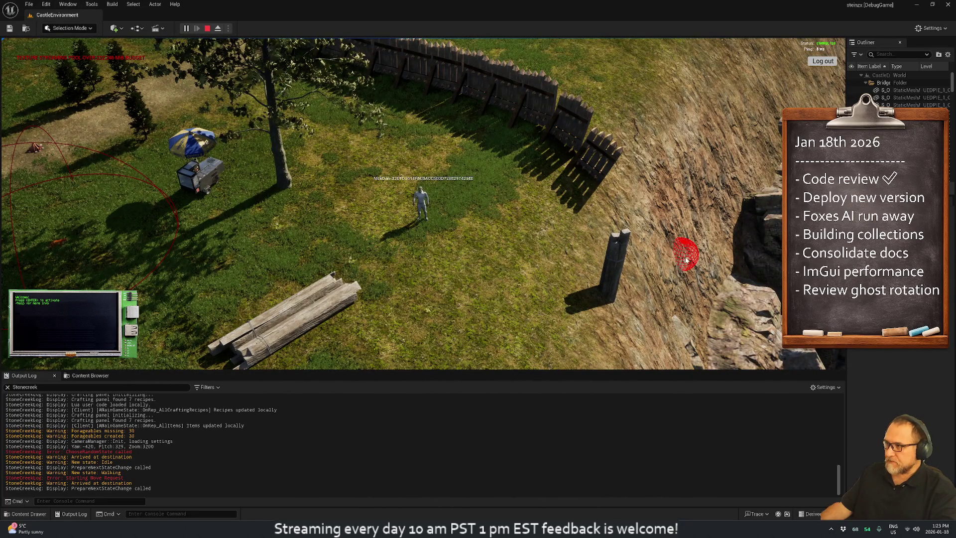
drag(682, 255, 642, 248)
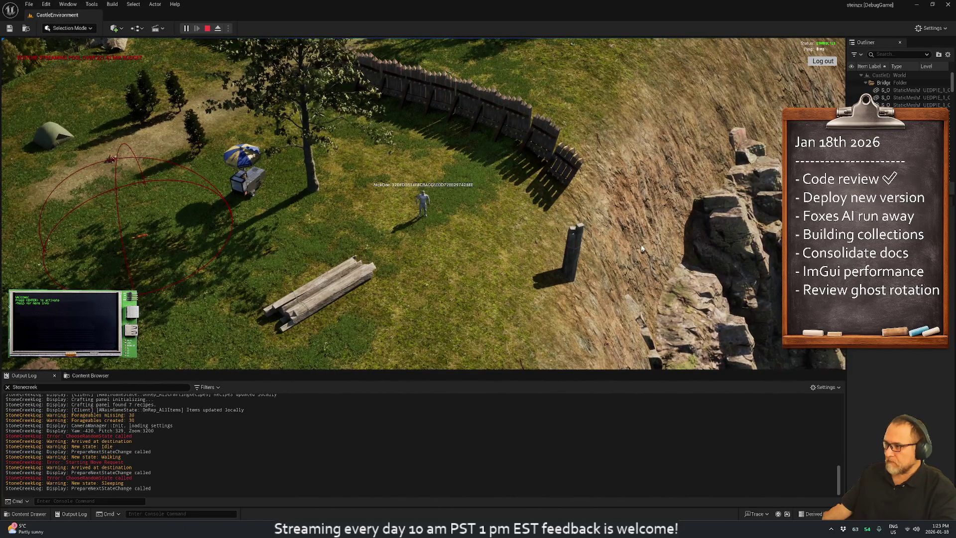
click(138, 238)
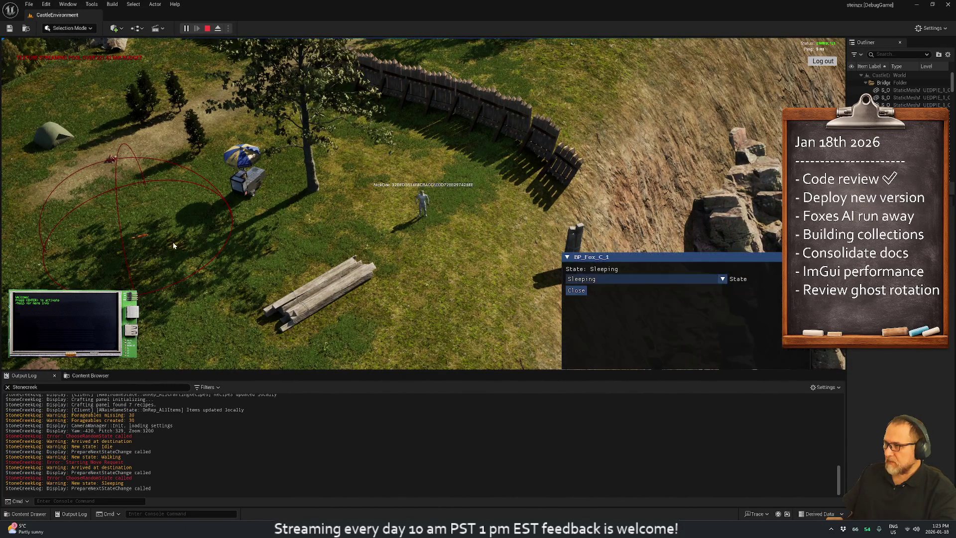
mouse_move(362, 249)
mouse_down()
mouse_move(374, 228)
mouse_move(167, 177)
mouse_move(219, 173)
mouse_up()
scroll(219, 173, down, 3)
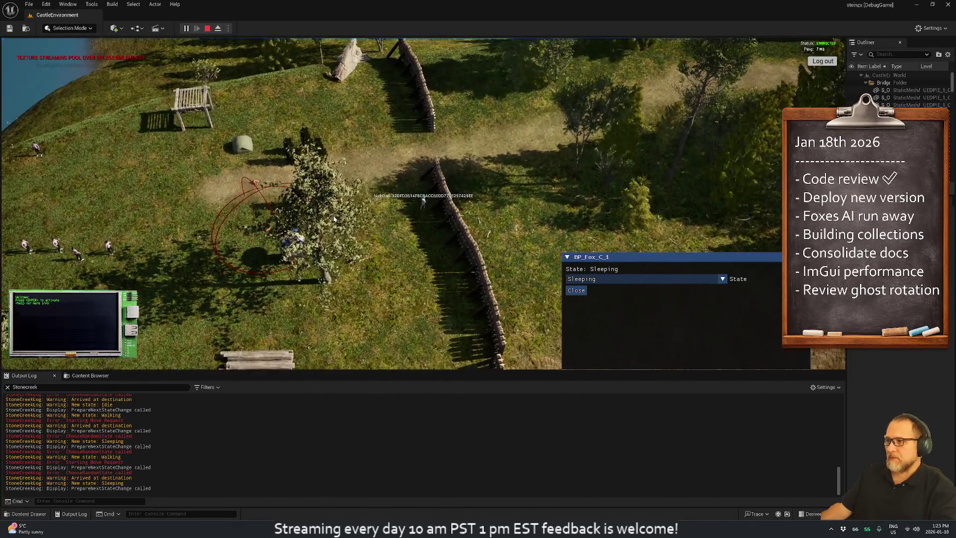
drag(334, 219, 184, 208)
scroll(184, 208, up, 2)
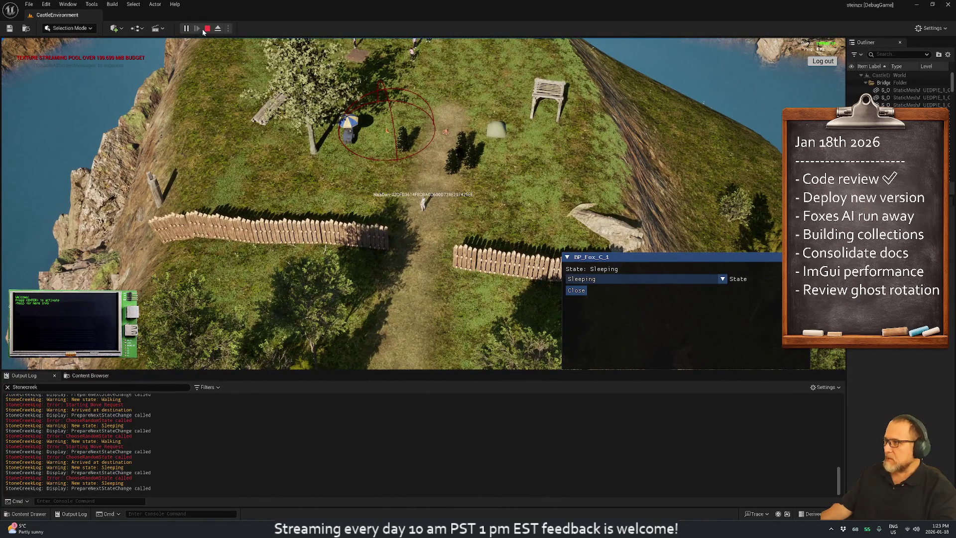
Step: Stop the play test and return to Animal.cpp in Rider
click(203, 29)
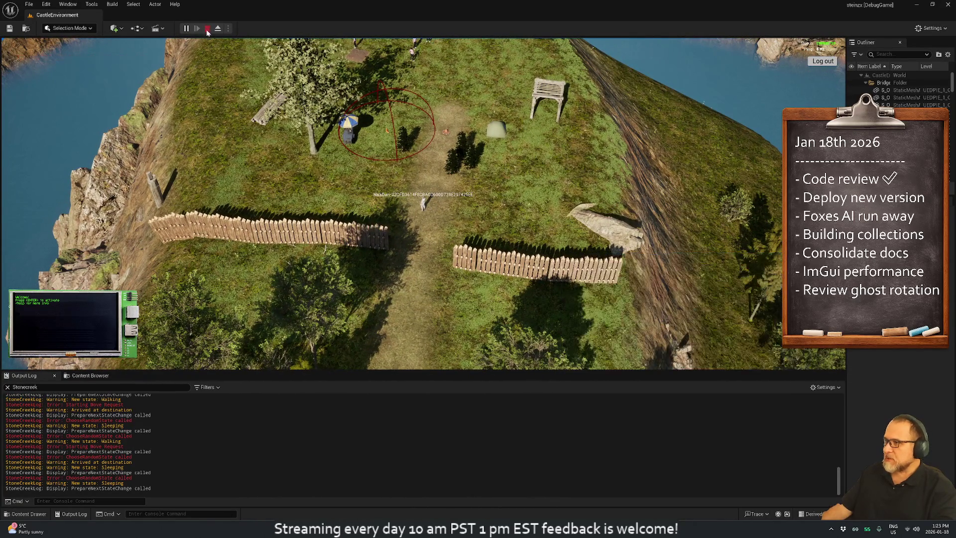
key(alt+Tab)
scroll(374, 224, up, 2)
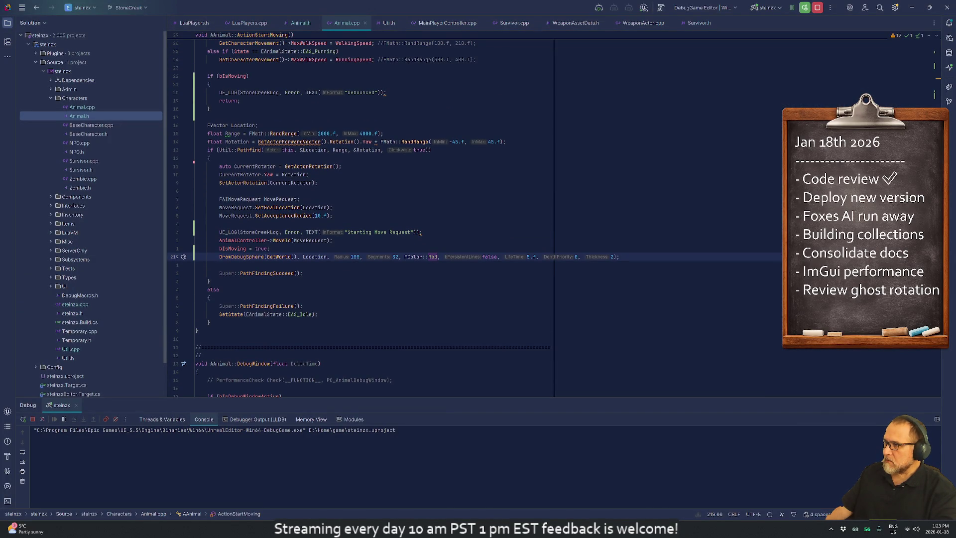
Step: Locate the random move range line in Animal.cpp and re-enter Red as the sphere colour
click(315, 150)
scroll(315, 149, up, 1)
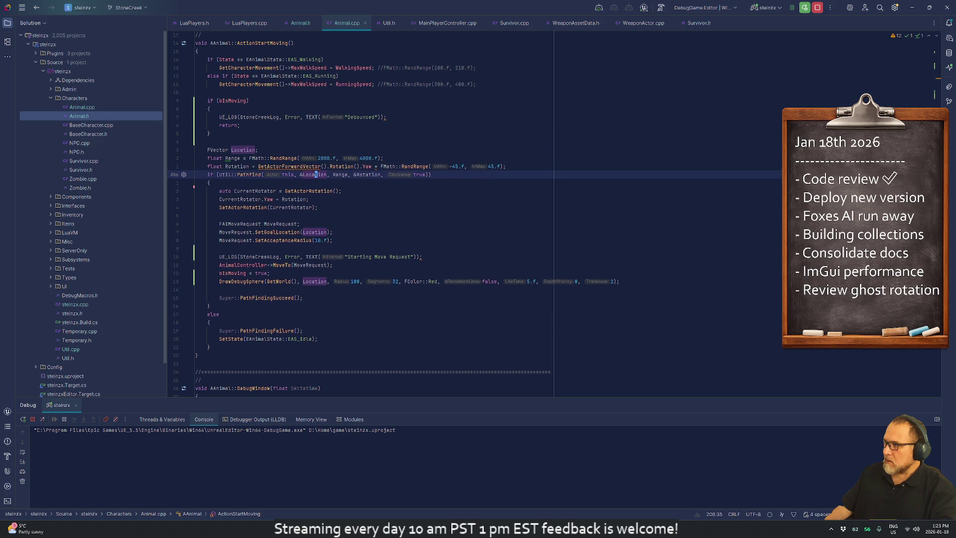
click(319, 158)
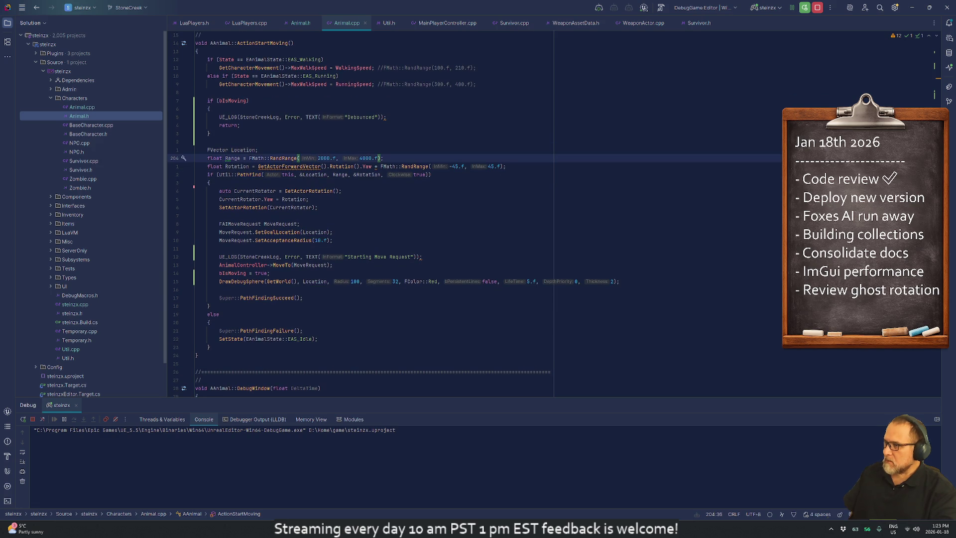
key(ctrl+Home)
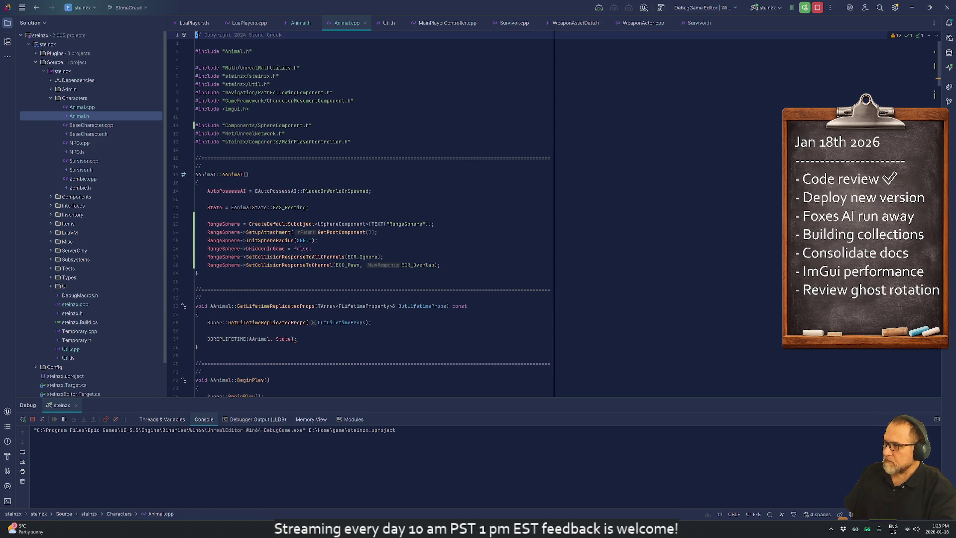
key(ctrl+alt+Left)
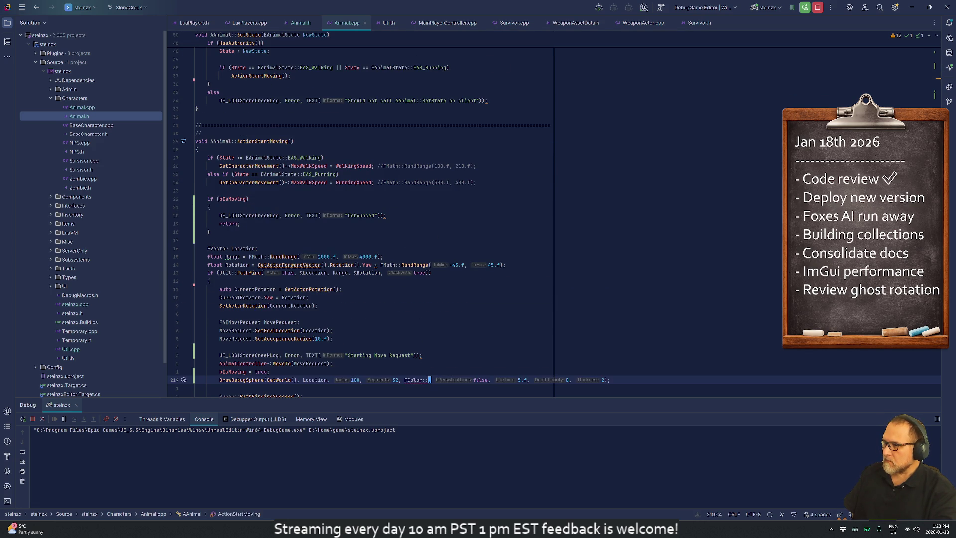
key(ctrl+shift+BackSpace)
text(Red)
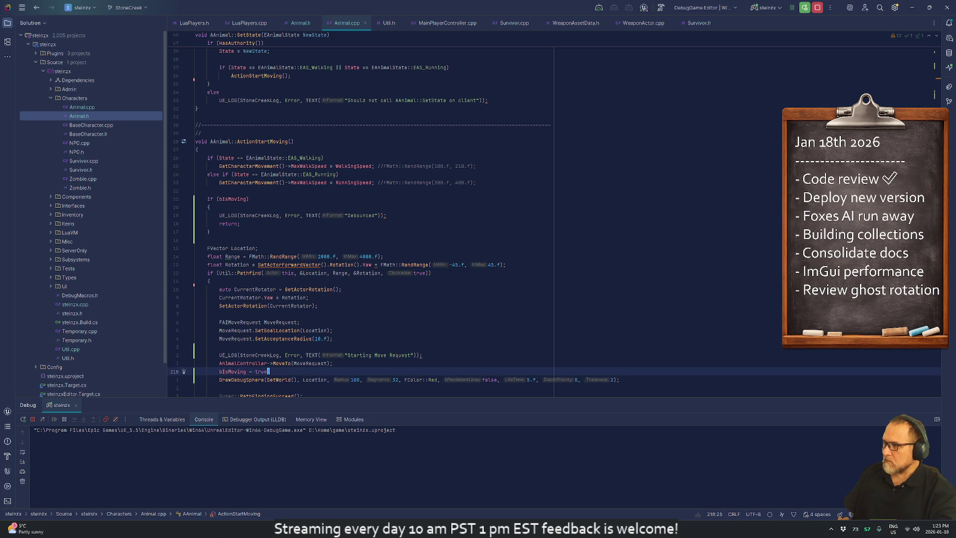
Step: Add blank lines around float Range, duplicate it and comment out the original RandRange line
key(Up)
key(Up)
key(Up)
key(Return)
key(Return)
key(Return)
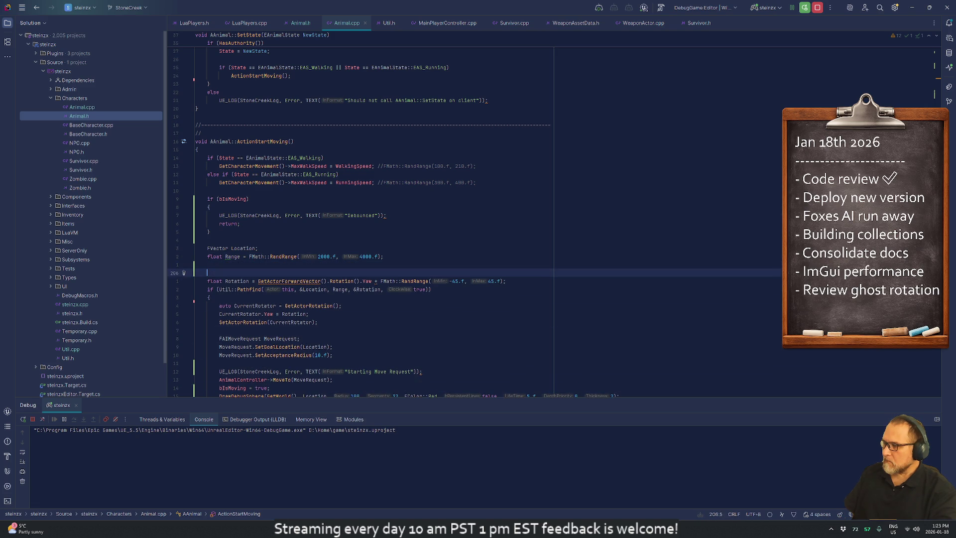
key(Up)
key(Up)
key(Up)
key(Up)
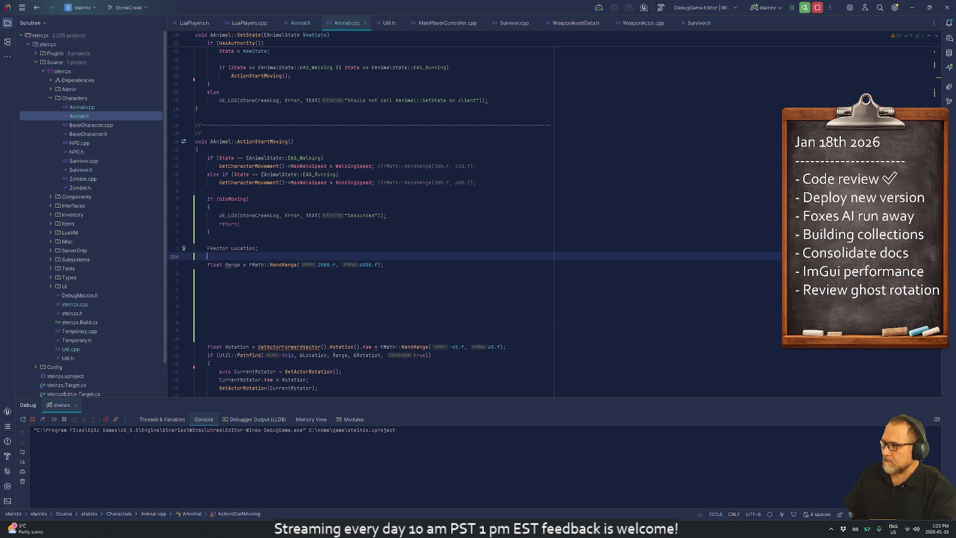
key(Return)
key(Return)
key(Return)
key(Up)
key(Down)
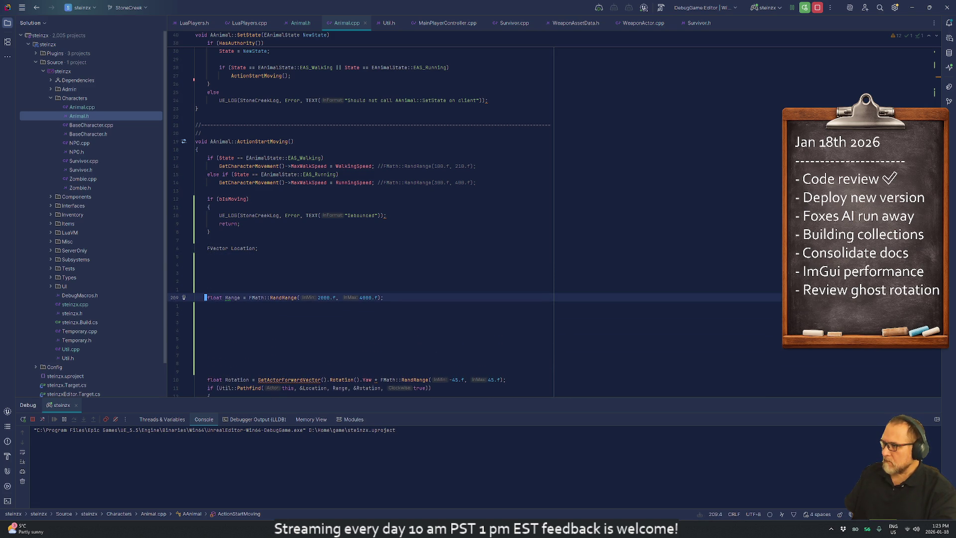
key(ctrl+d)
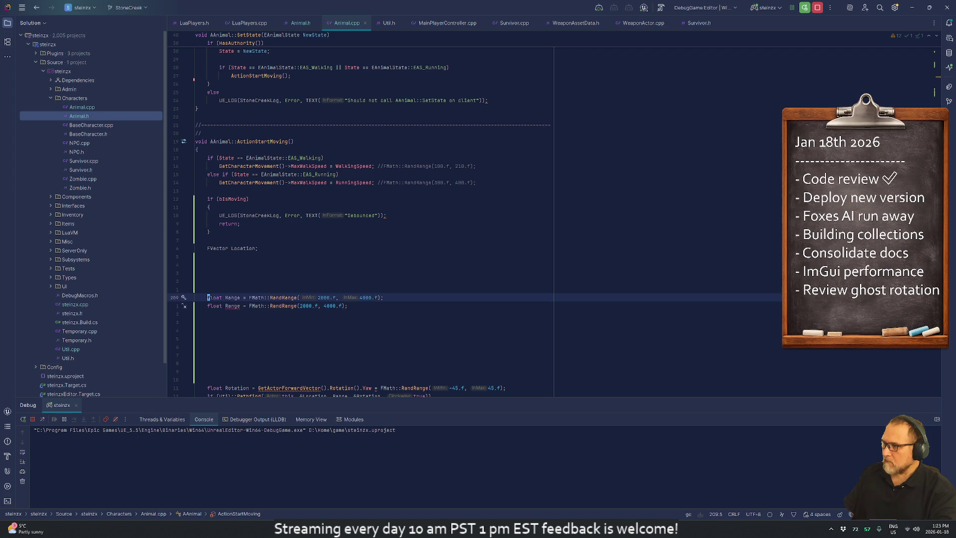
key(ctrl+slash)
key(ctrl+Right)
key(ctrl+Right)
key(ctrl+Right)
Step: Replace the copy's FMath::RandRange call with 1000.f and prefix the declaration with const
click(249, 306)
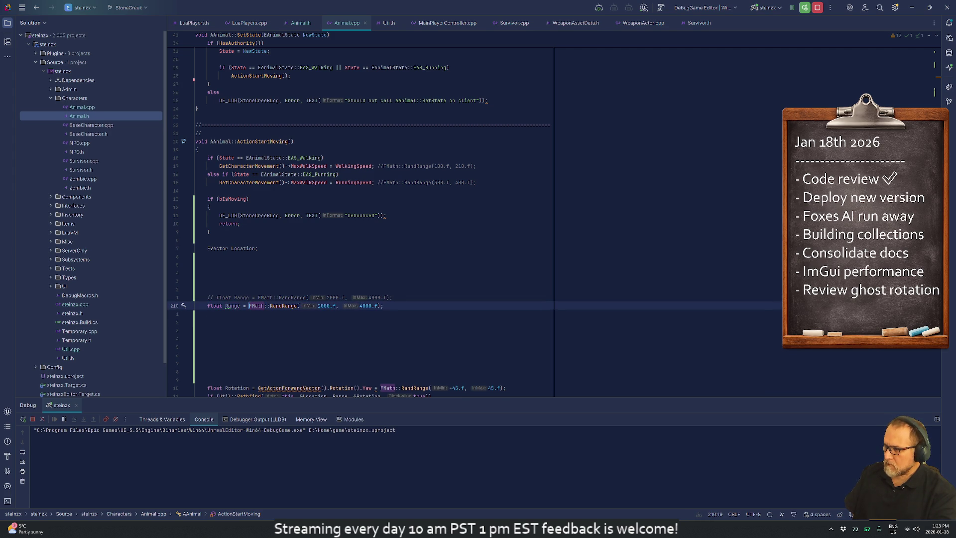
text(10)
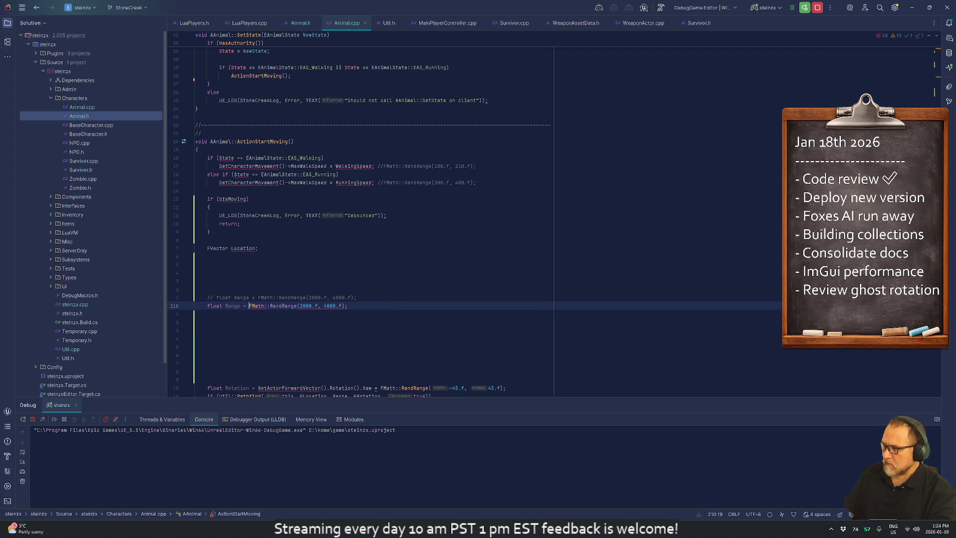
text(00.f;)
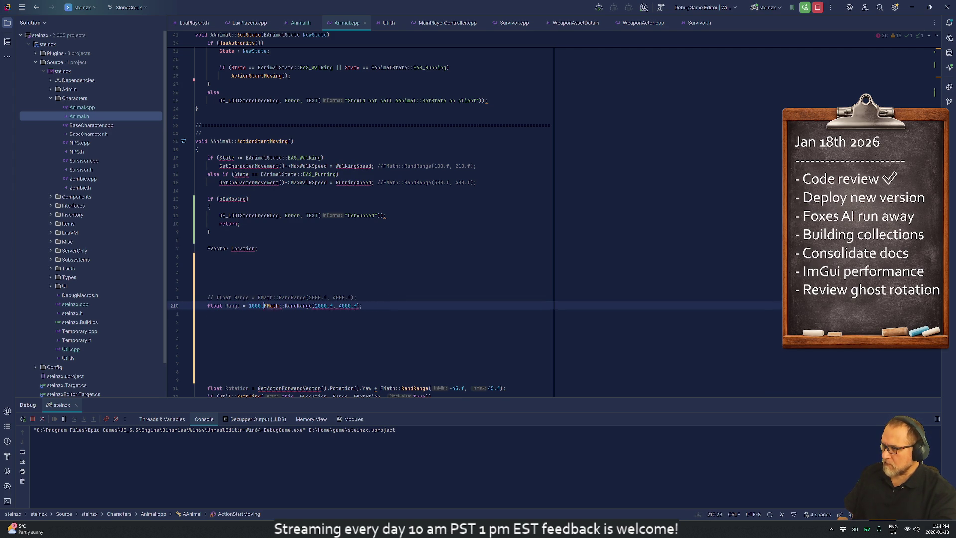
key(ctrl+Delete)
key(ctrl+Delete)
key(ctrl+Delete)
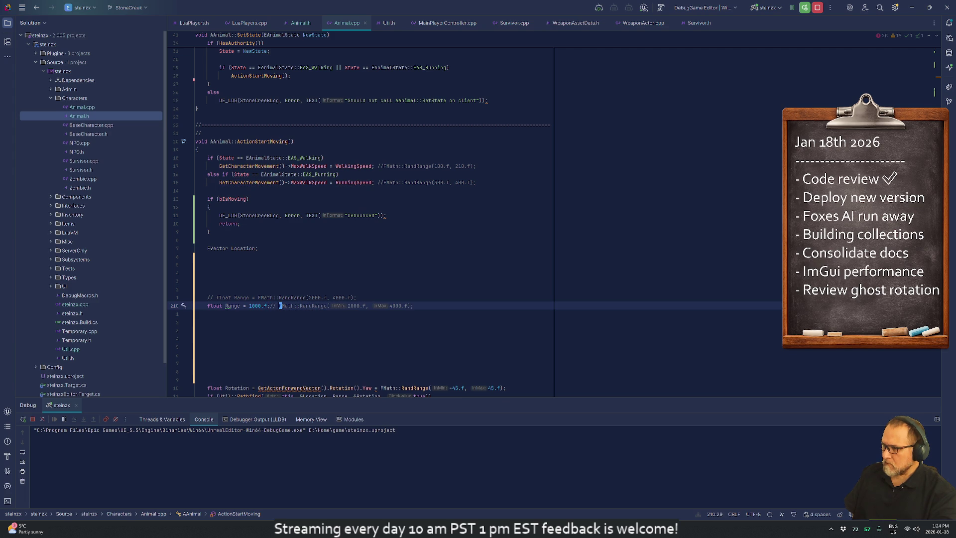
text(//)
key(BackSpace)
key(BackSpace)
key(Return)
key(Return)
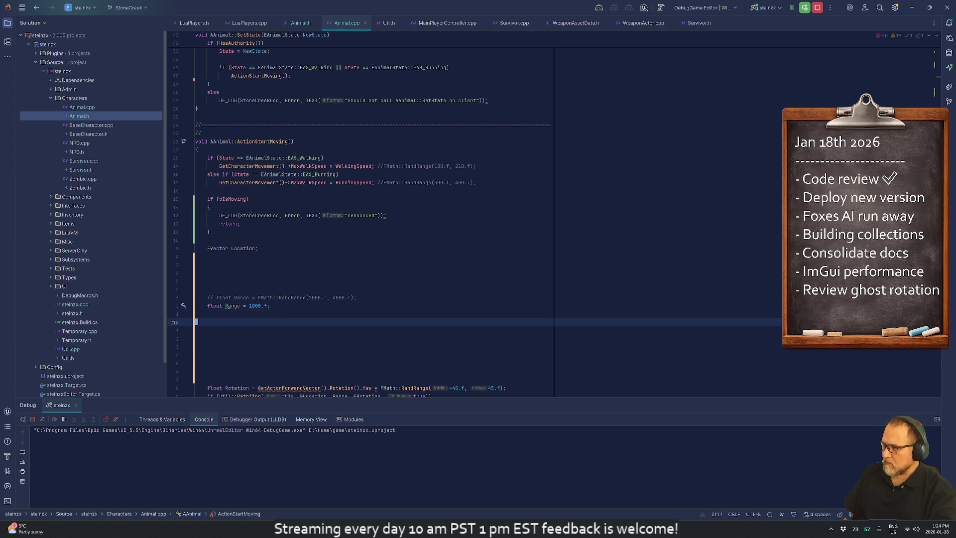
key(Return)
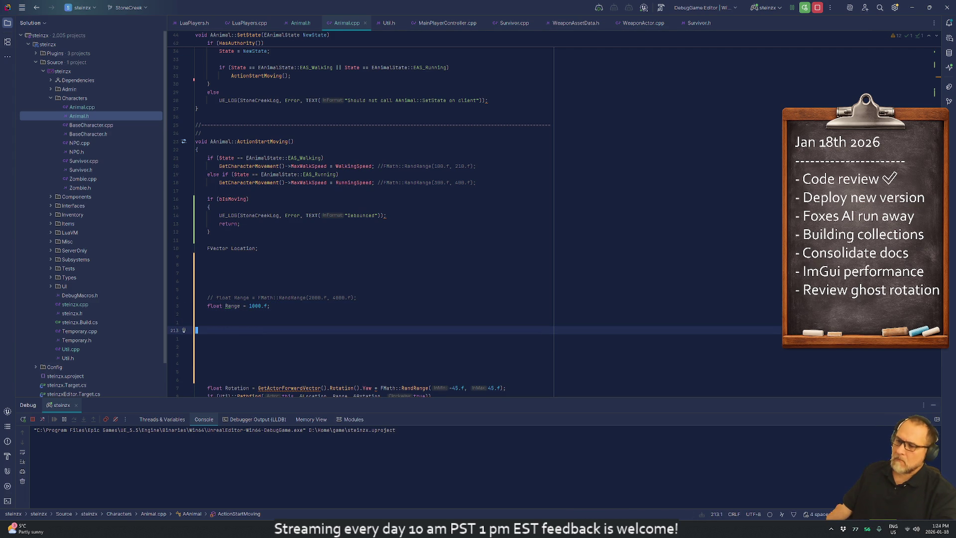
key(Up)
key(Up)
key(Up)
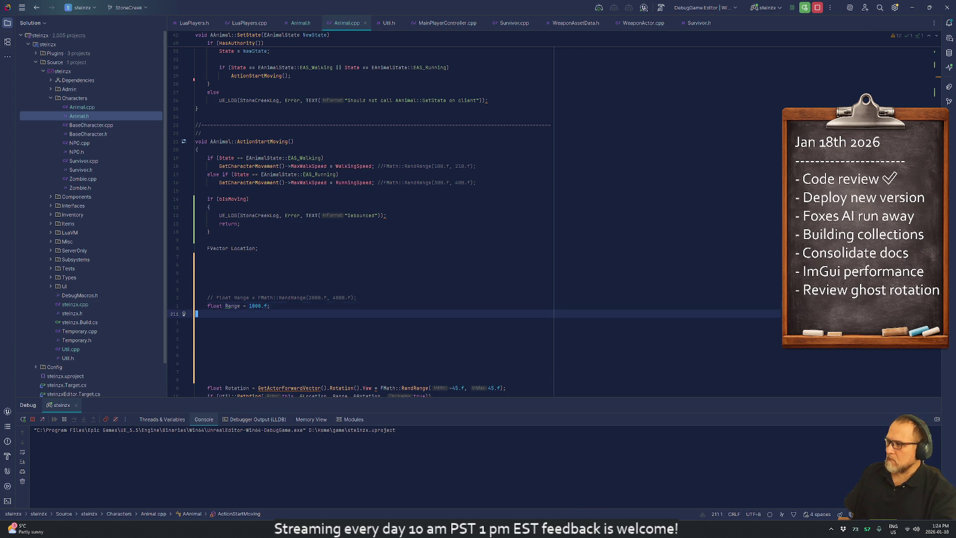
key(Home)
text(const)
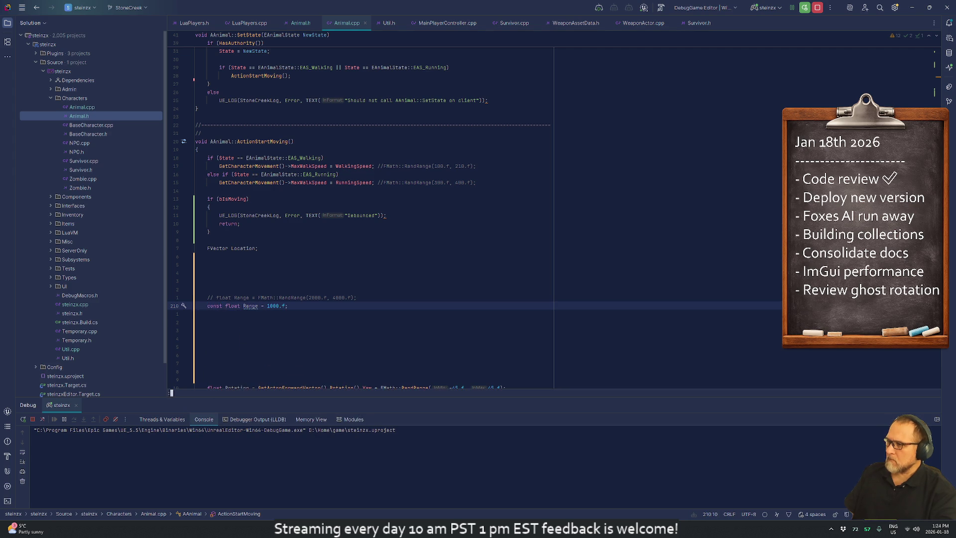
key(ctrl+Right)
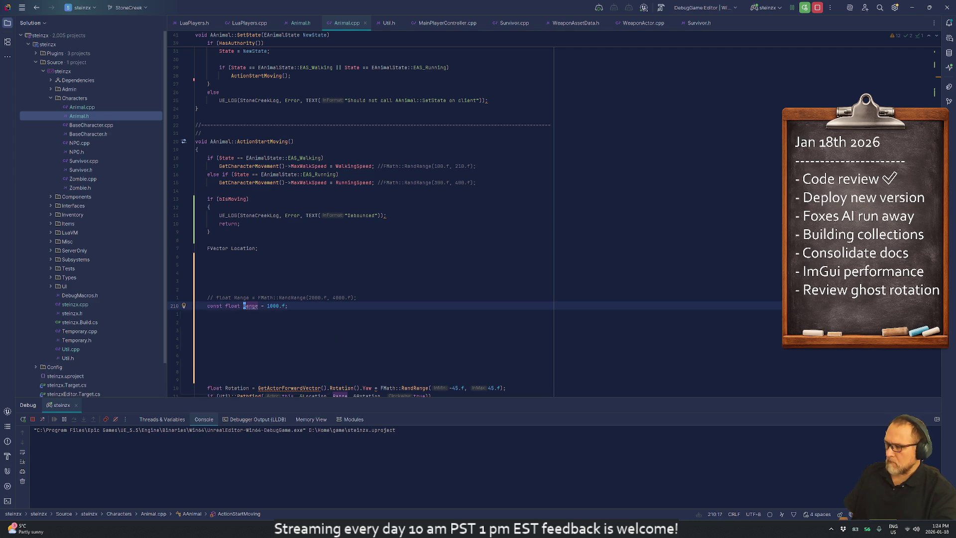
Step: Make Range a constexpr float, then start a Live Coding recompile in Unreal
key(alt+Return)
key(Escape)
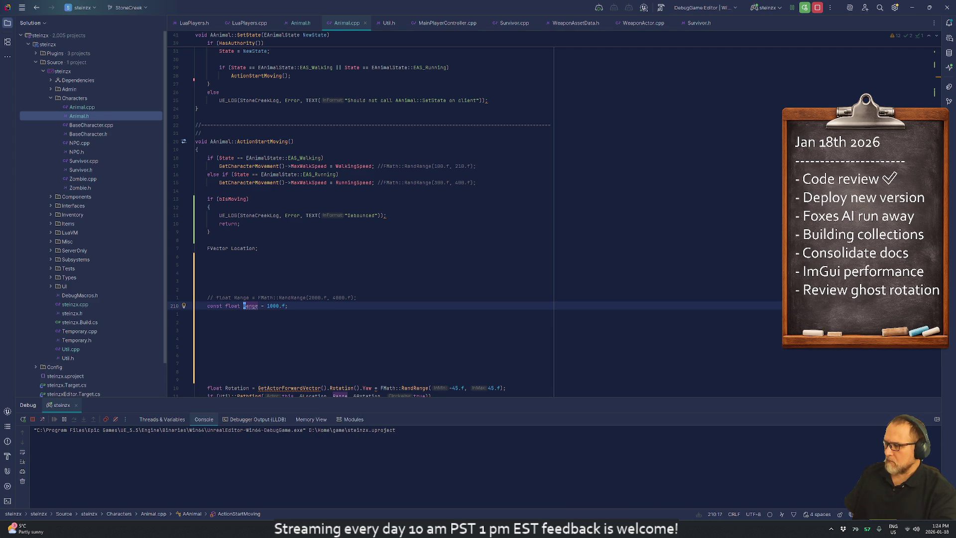
key(alt+Return)
key(Return)
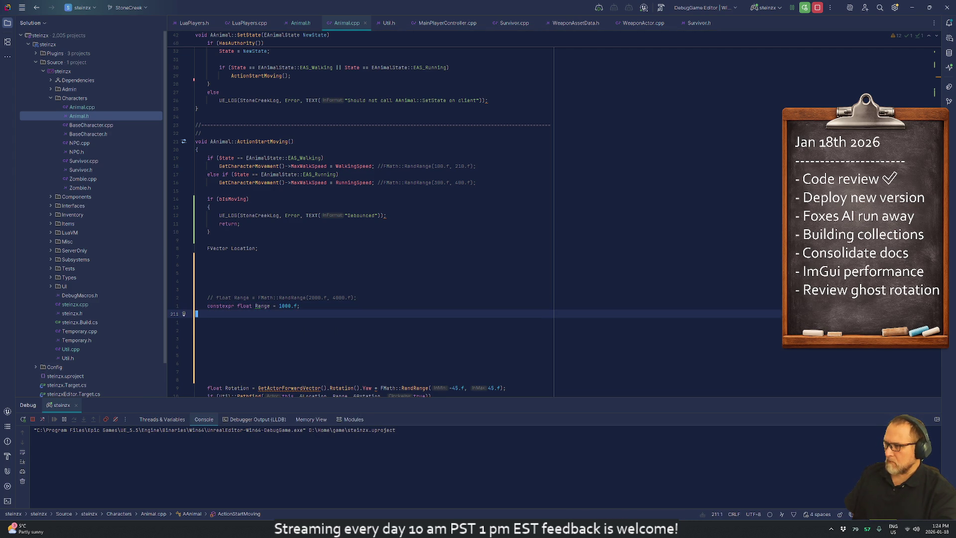
key(alt+Return)
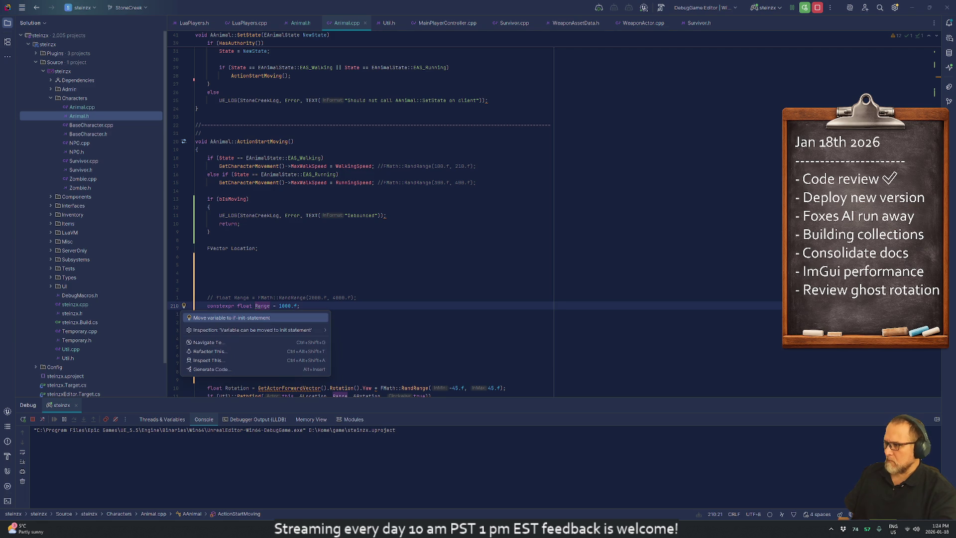
key(Escape)
key(Down)
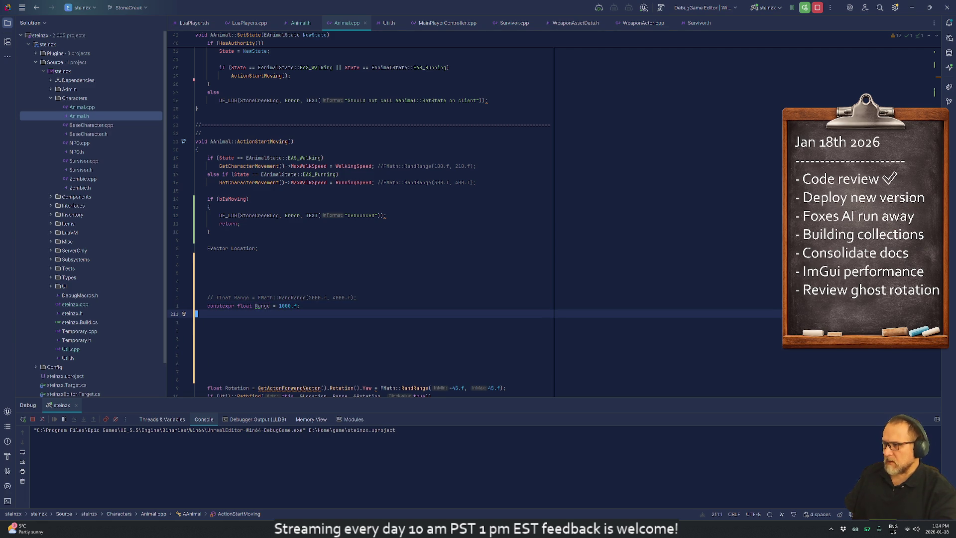
key(alt+Tab)
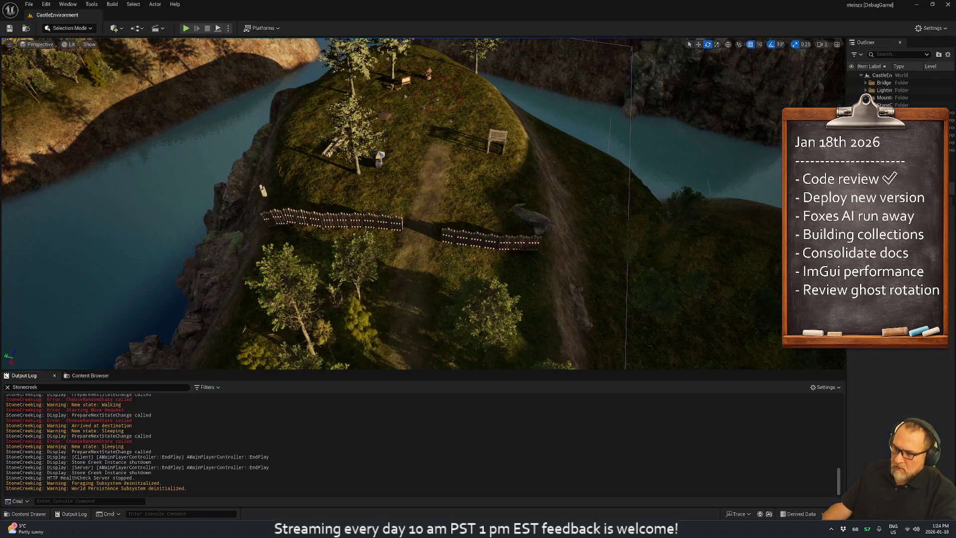
key(ctrl+alt+F11)
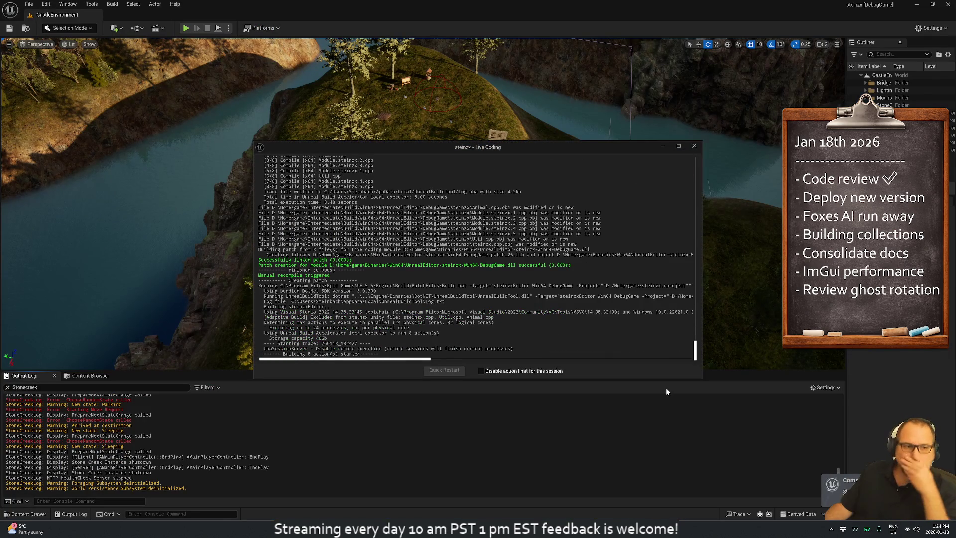
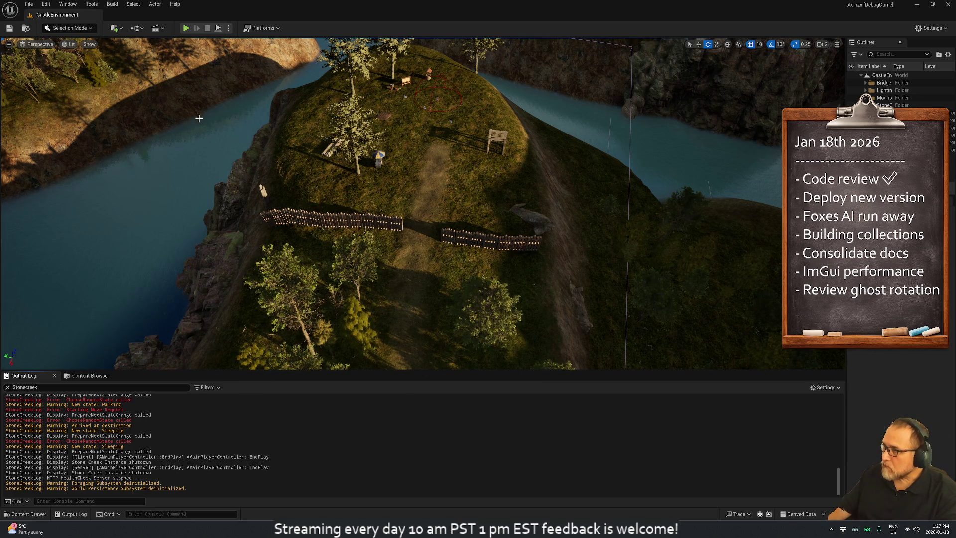
Step: Play the CastleEnvironment level and tilt the camera toward the fences and path
click(185, 28)
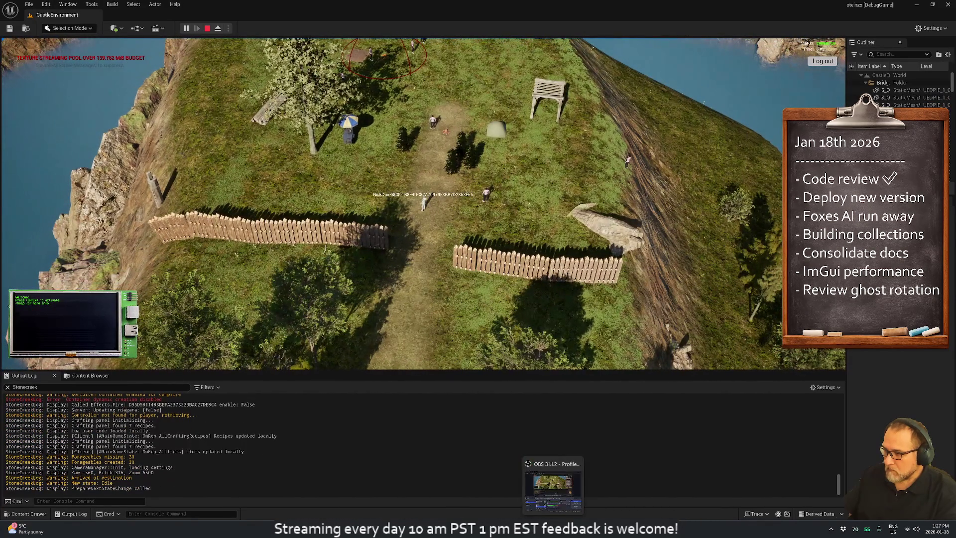
mouse_move(520, 528)
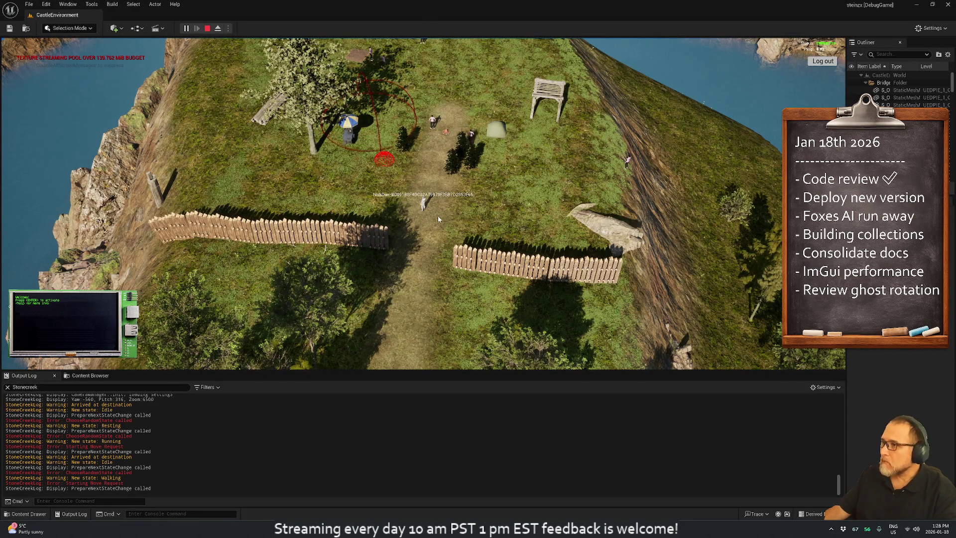
mouse_move(440, 213)
mouse_down()
mouse_move(304, 209)
mouse_move(360, 240)
mouse_up()
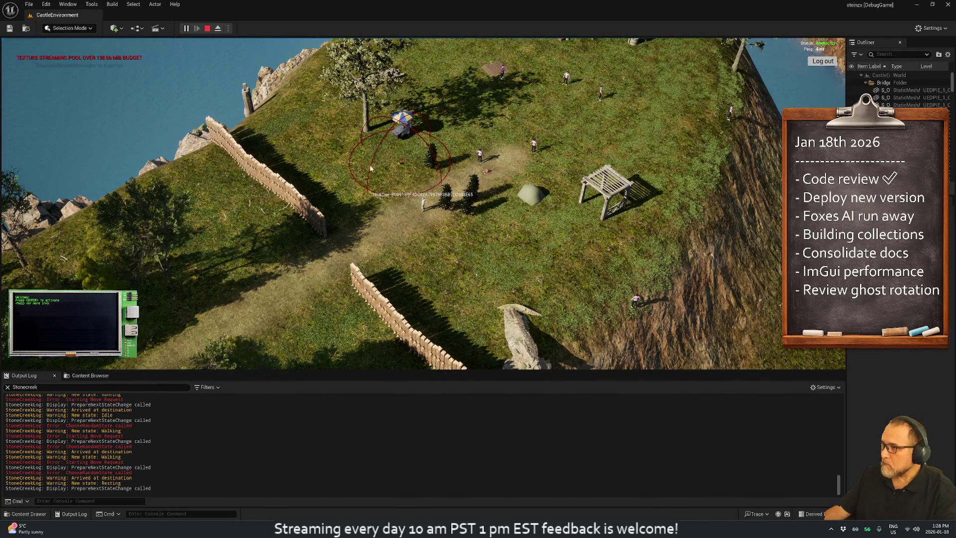
Step: Open the fox's BP_Fox_C_1 debug window and move it to the upper left
click(401, 165)
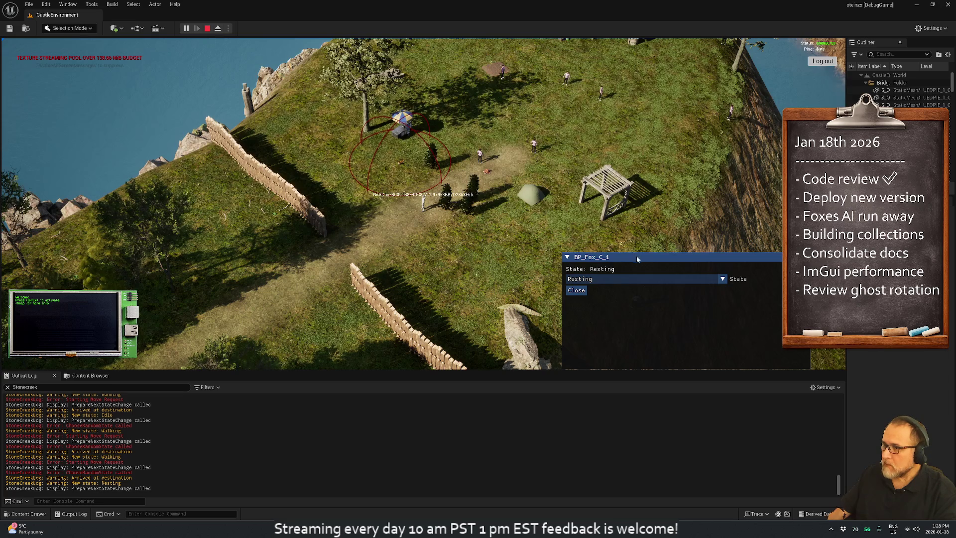
mouse_move(639, 260)
mouse_down()
mouse_move(442, 235)
mouse_move(103, 166)
mouse_move(116, 160)
mouse_up()
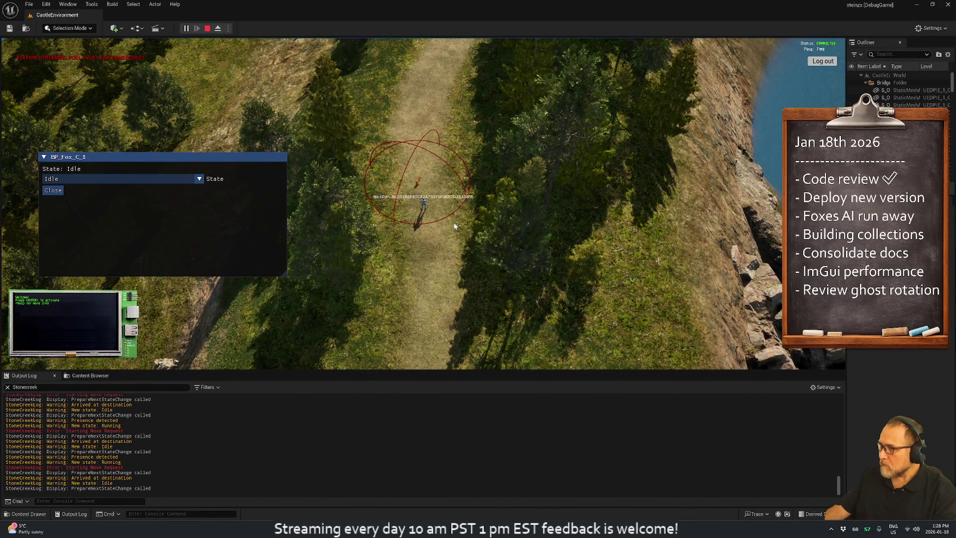
scroll(448, 222, up, 5)
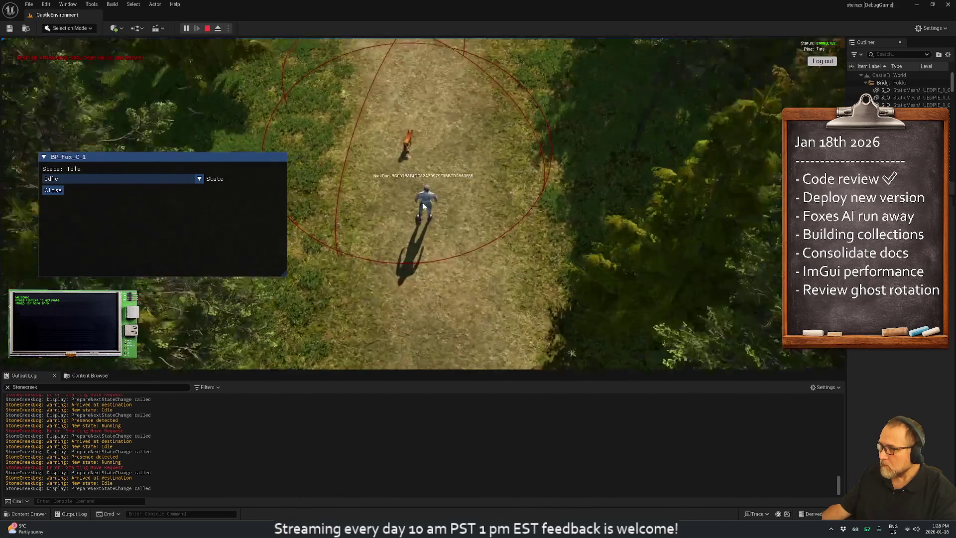
Step: Run the player toward the fox, circle the camera, and clear the Output Log
key(w)
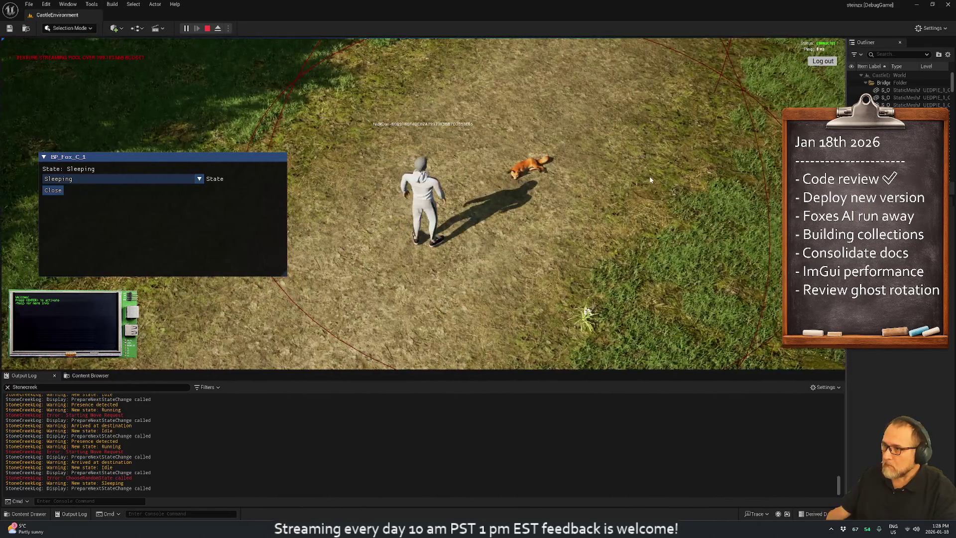
scroll(646, 197, down, 5)
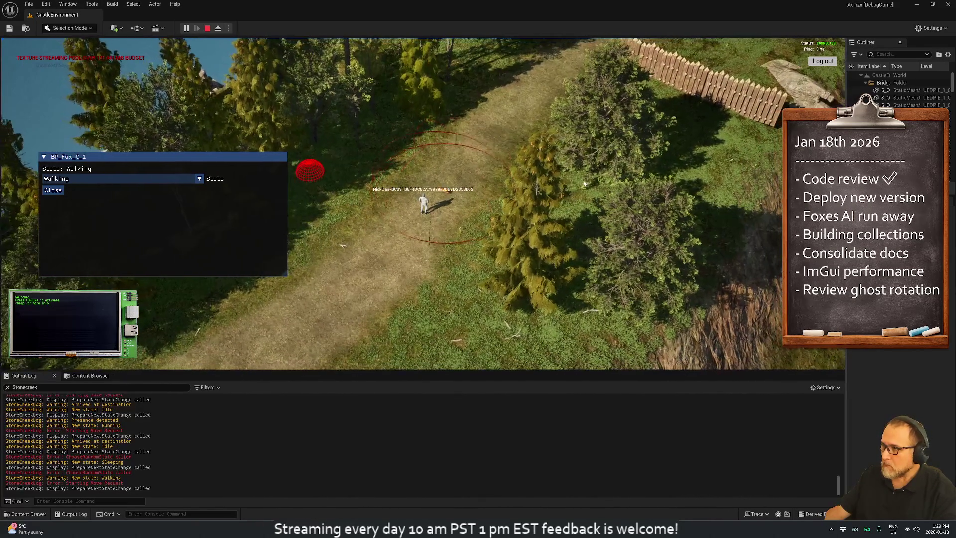
mouse_move(560, 166)
mouse_down()
mouse_move(231, 246)
mouse_move(438, 227)
mouse_up()
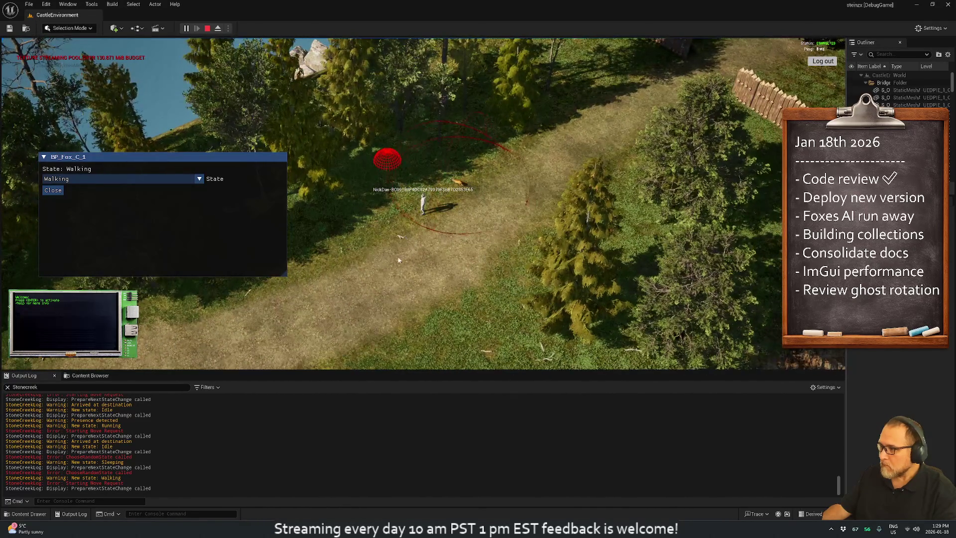
right_click(199, 358)
click(234, 364)
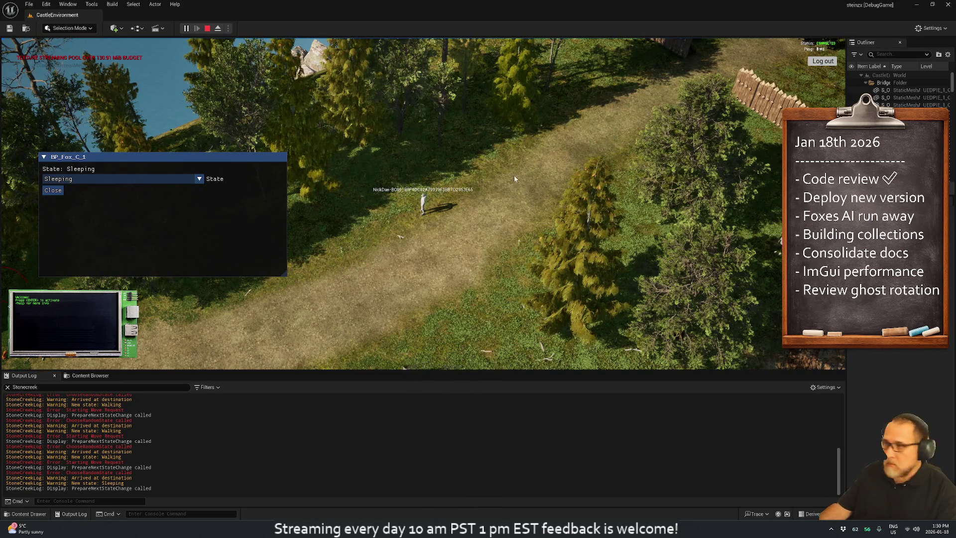
Step: Walk the player along the dirt path through the clearing, keeping the camera behind them
mouse_move(514, 175)
mouse_down()
mouse_move(175, 87)
mouse_move(289, 106)
mouse_move(318, 144)
mouse_move(409, 214)
mouse_move(309, 256)
mouse_move(279, 254)
mouse_up()
key(w)
drag(425, 244, 413, 238)
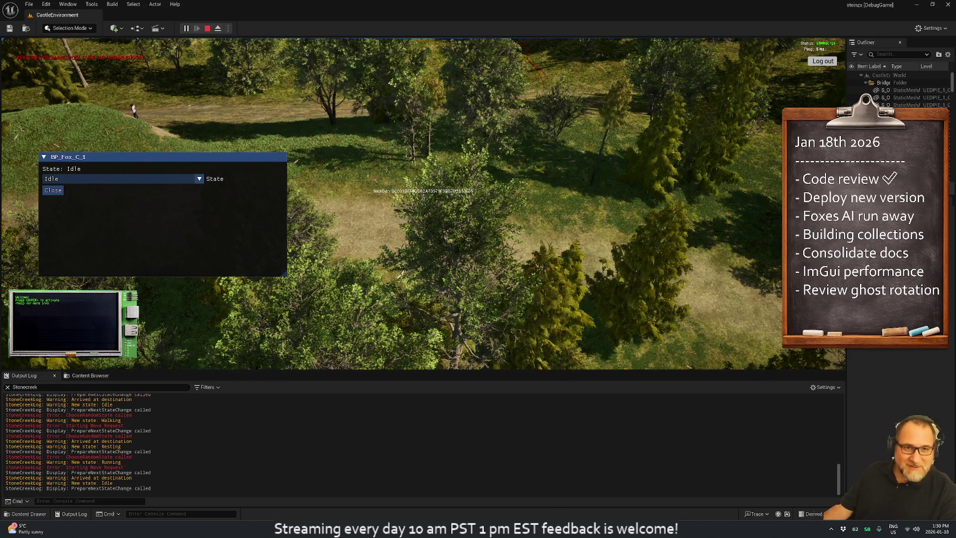
mouse_move(600, 207)
mouse_down()
mouse_move(560, 198)
mouse_move(599, 107)
mouse_move(733, 119)
mouse_move(670, 106)
mouse_move(475, 106)
mouse_move(214, 85)
mouse_up()
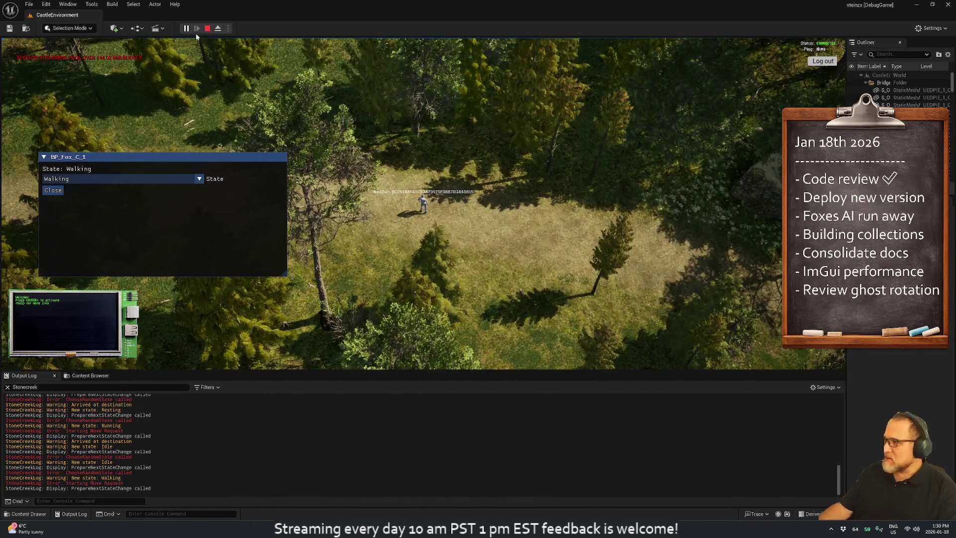
Step: Restart the play session and circle the camera around the player near the campfire
click(207, 29)
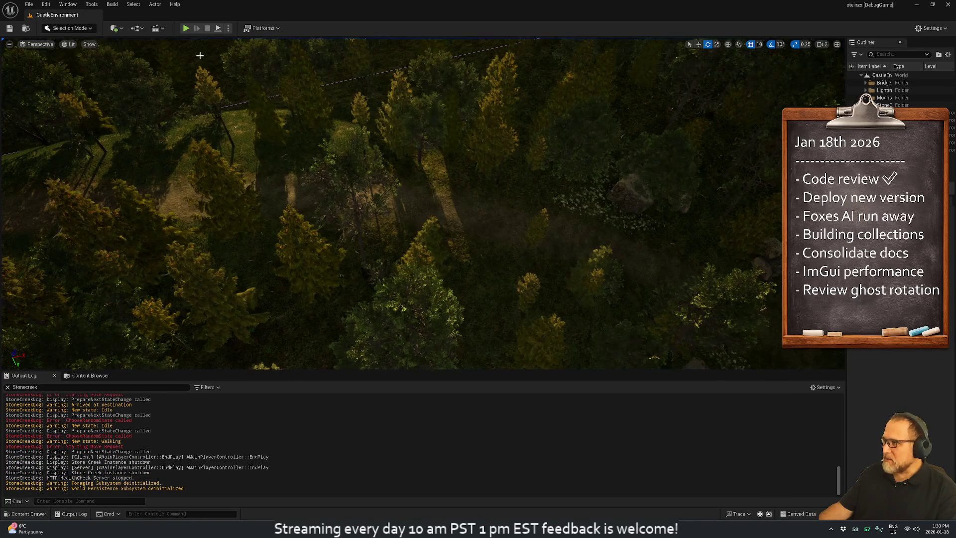
click(186, 28)
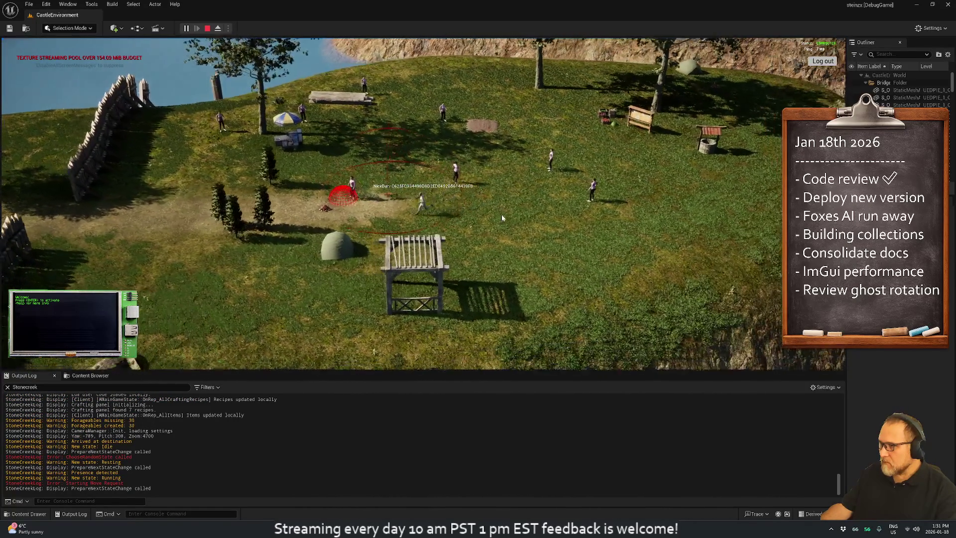
scroll(422, 232, up, 5)
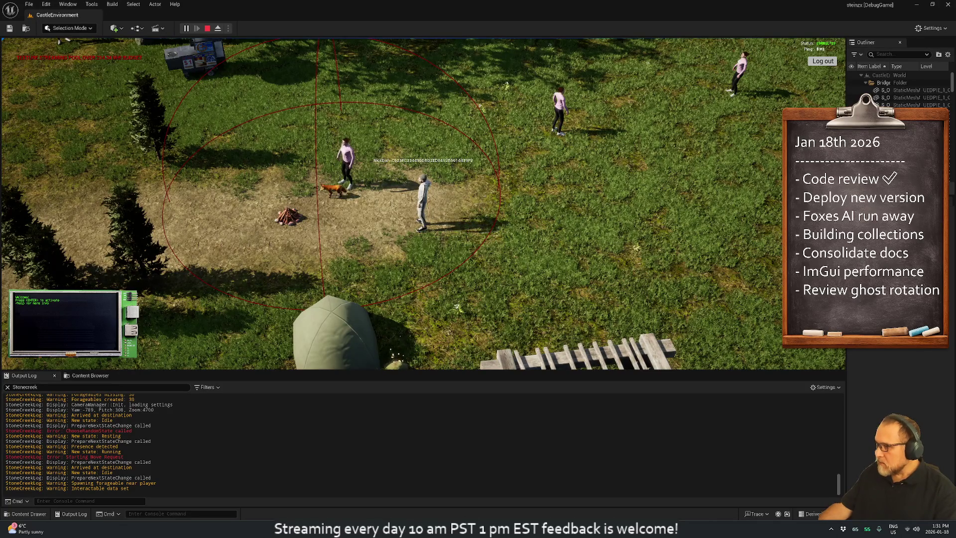
key(q)
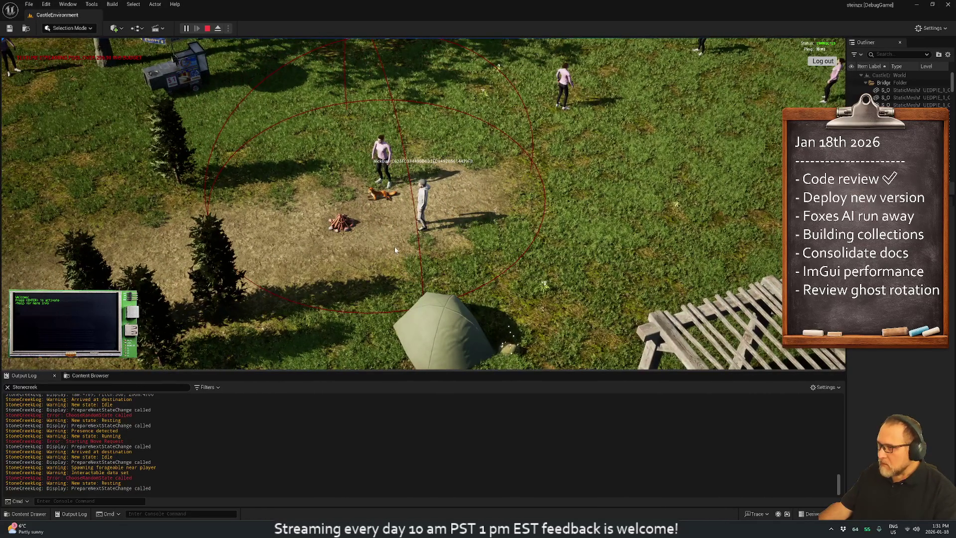
key(q)
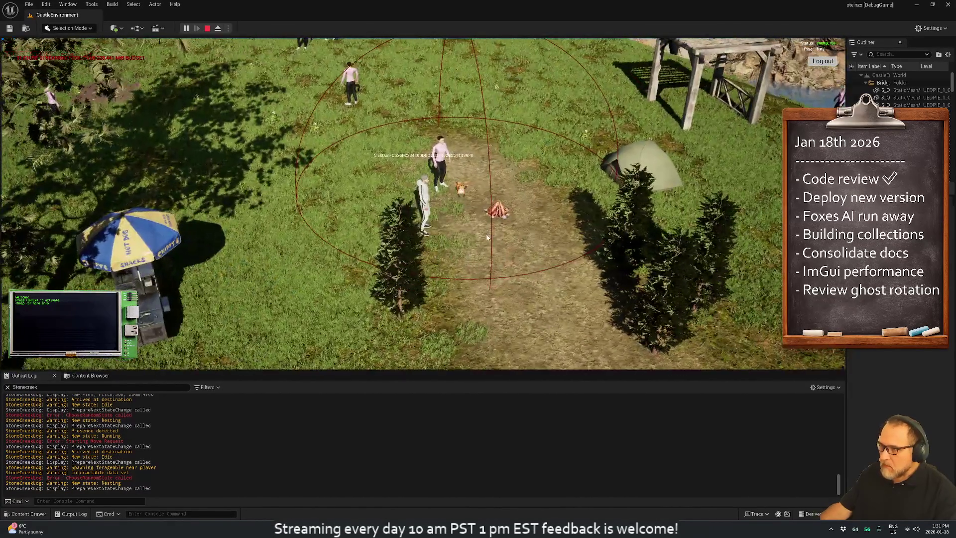
scroll(617, 241, up, 5)
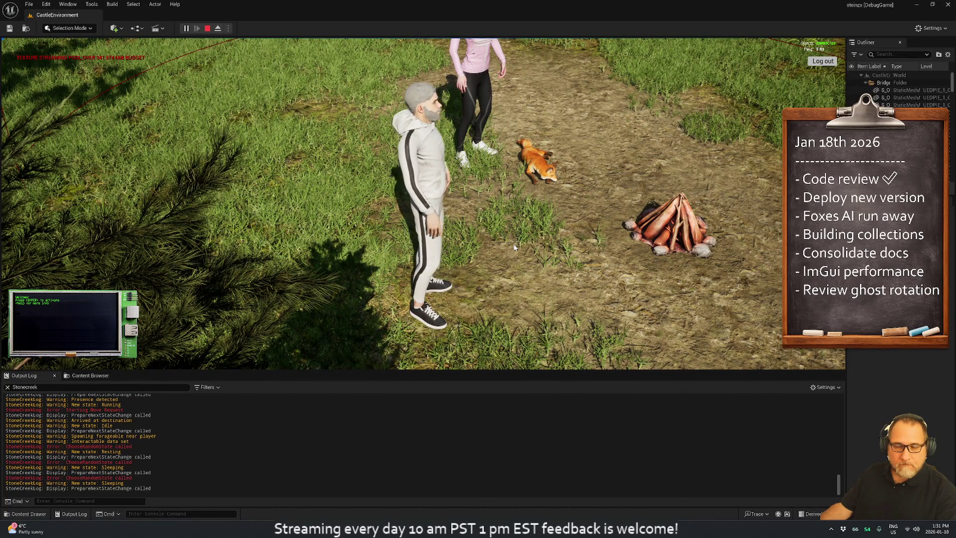
key(s)
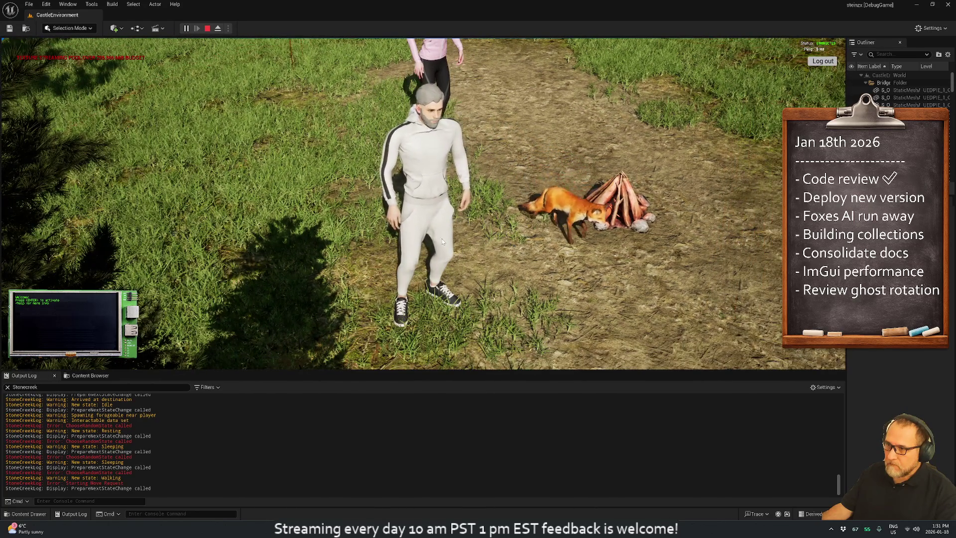
scroll(507, 257, down, 8)
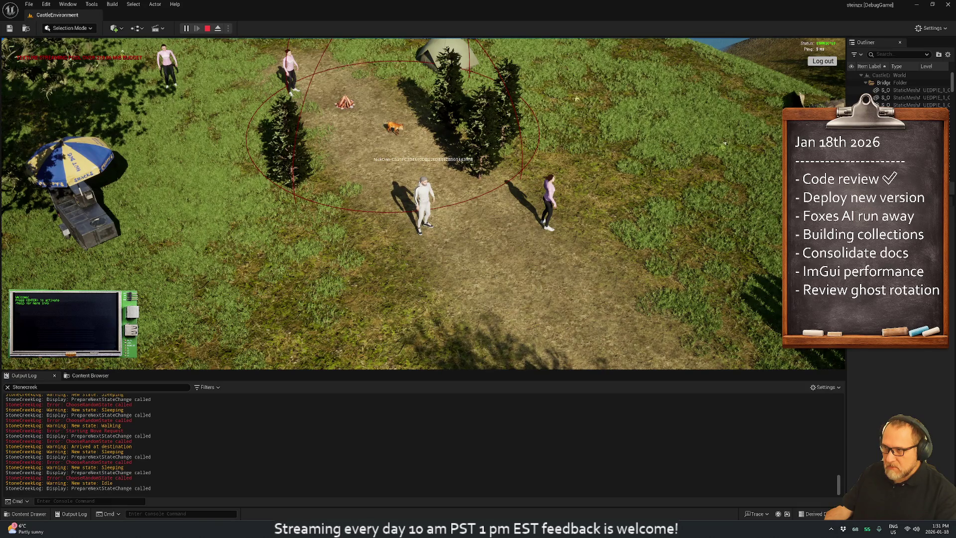
Step: Clear the Output Log and end the play session with Esc
right_click(202, 427)
click(222, 339)
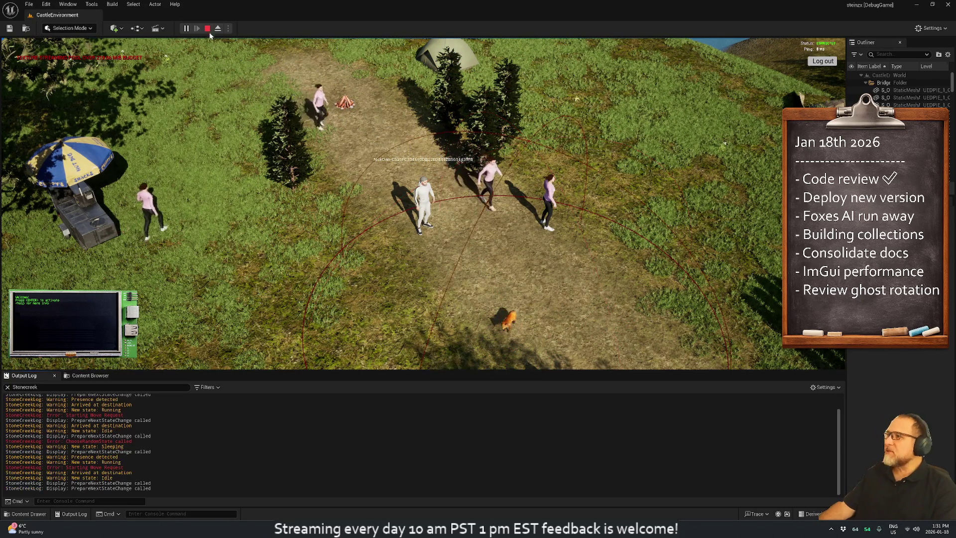
key(Escape)
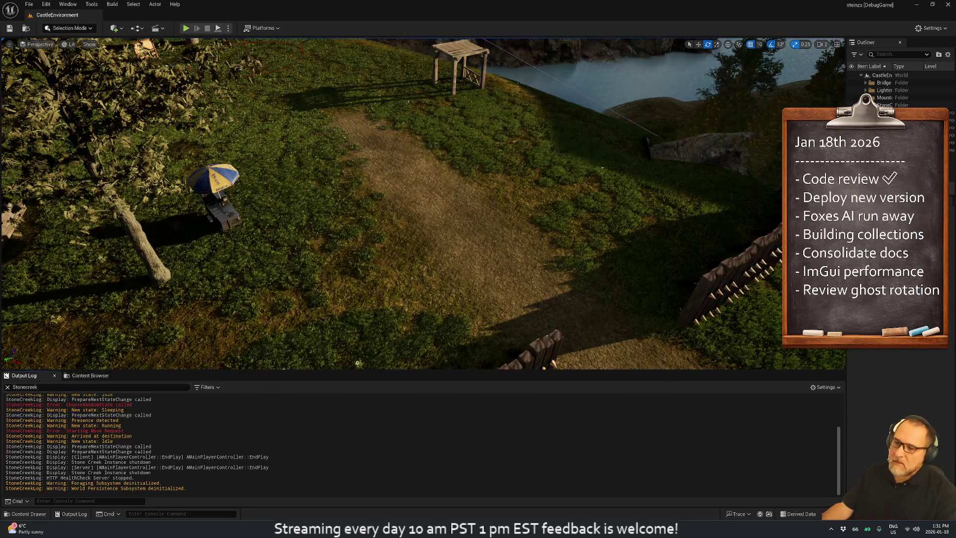
Step: In Animal.cpp, find the Arrived log and the running-state check in HandleMoveCompleted
key(alt+Tab)
click(208, 231)
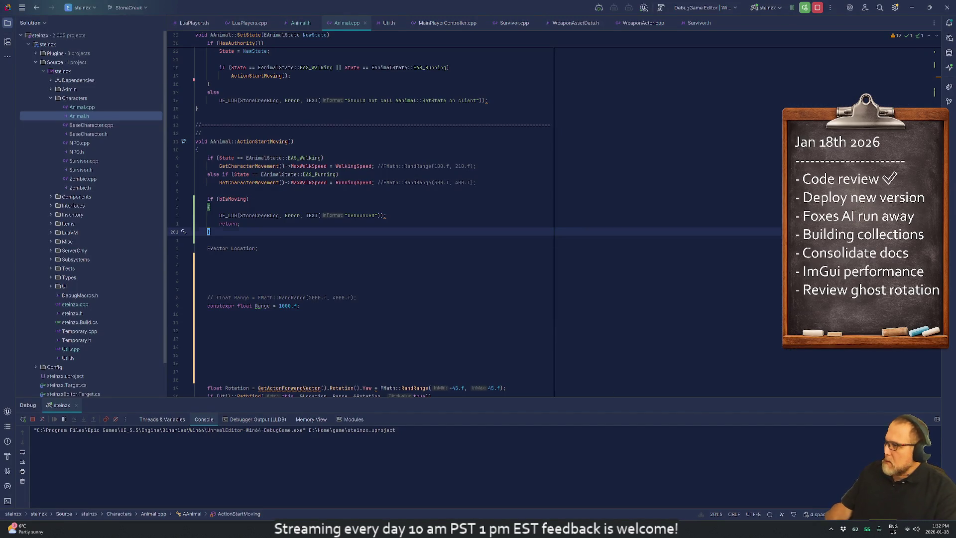
text(/arrived)
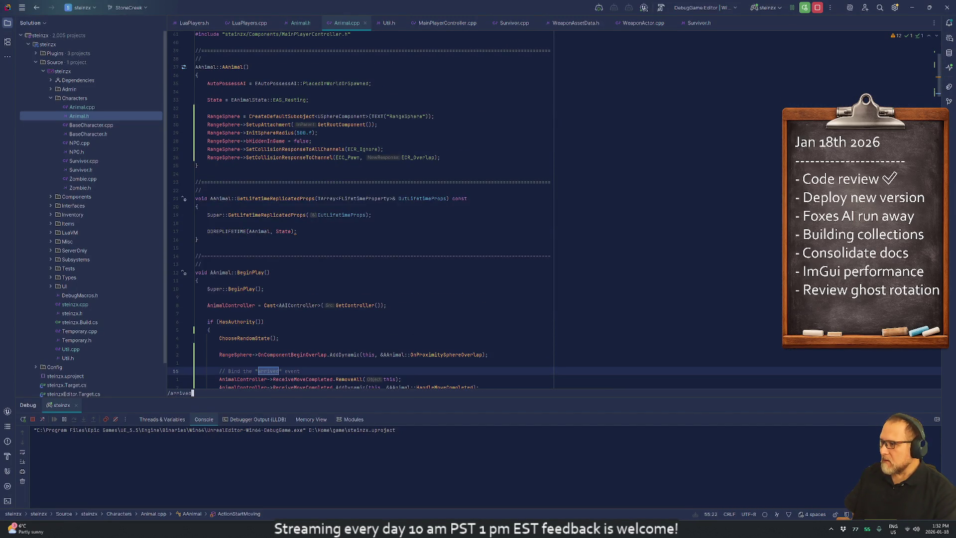
key(Return)
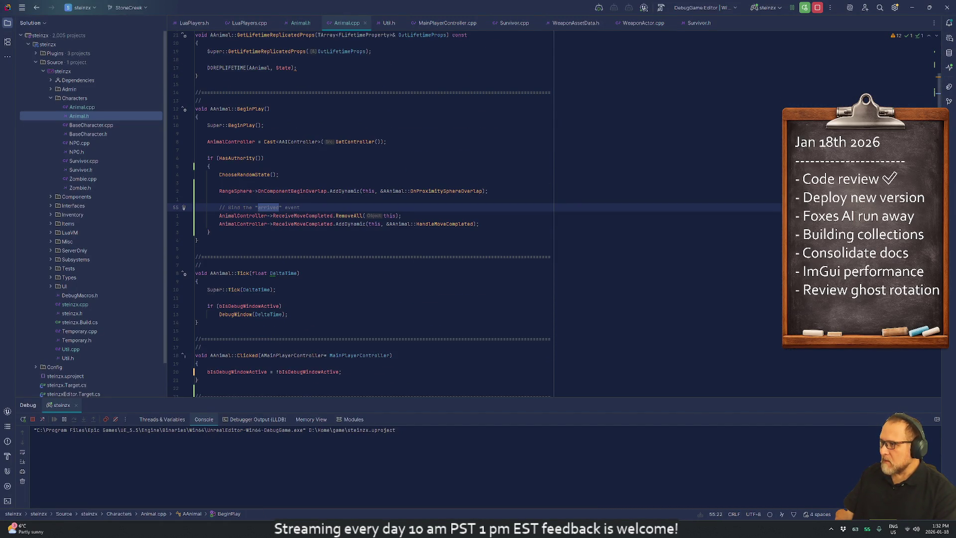
key(n)
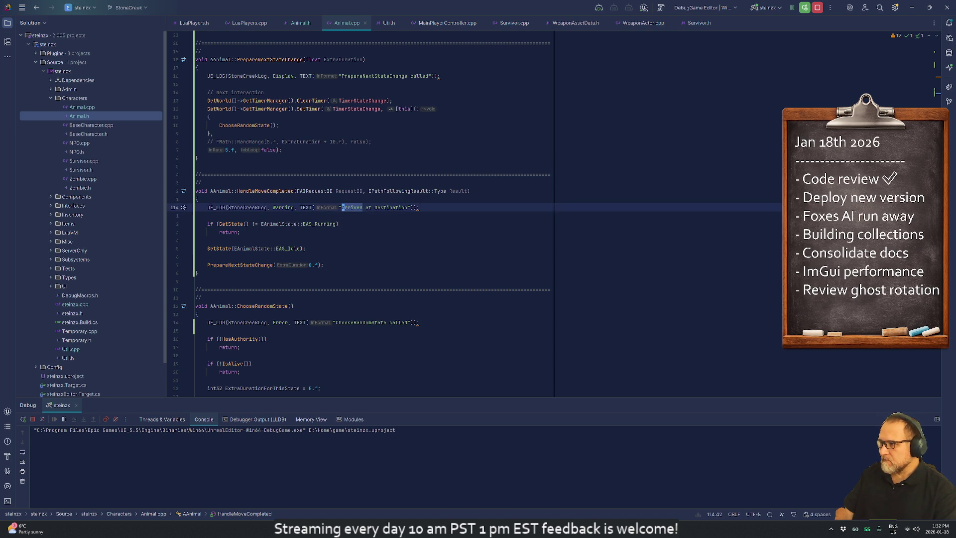
key(j)
key(j)
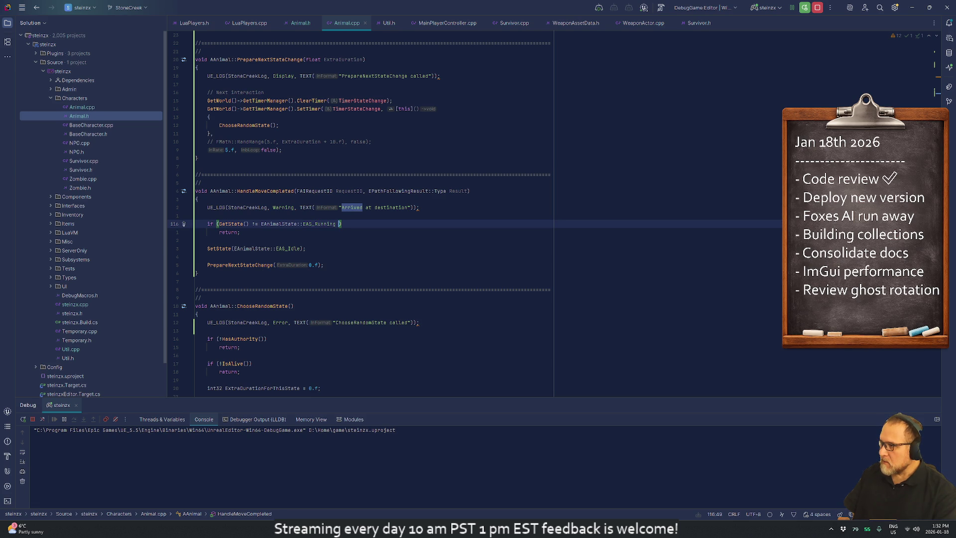
Step: Extend the GetState() condition to test EAS_Running or EAS_Walking
text(|| GetState)
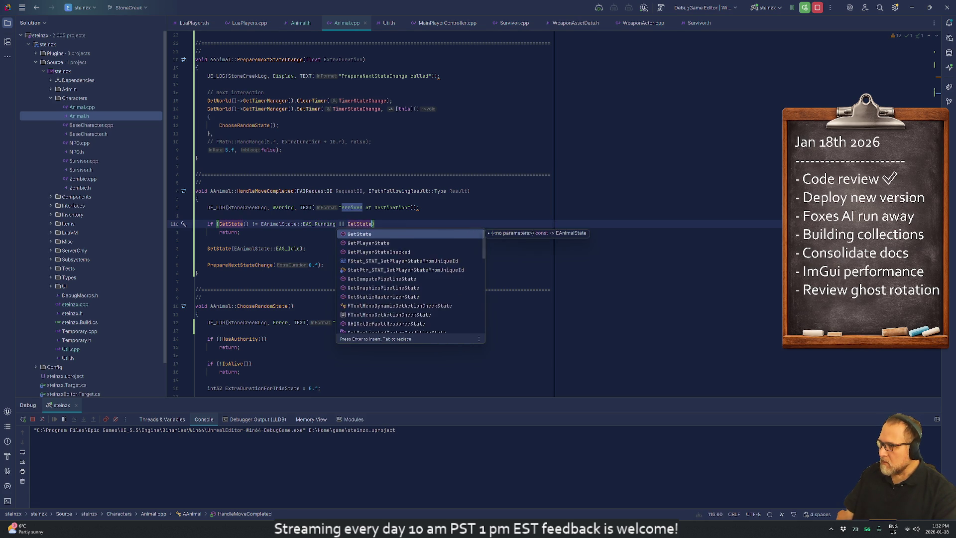
key(Return)
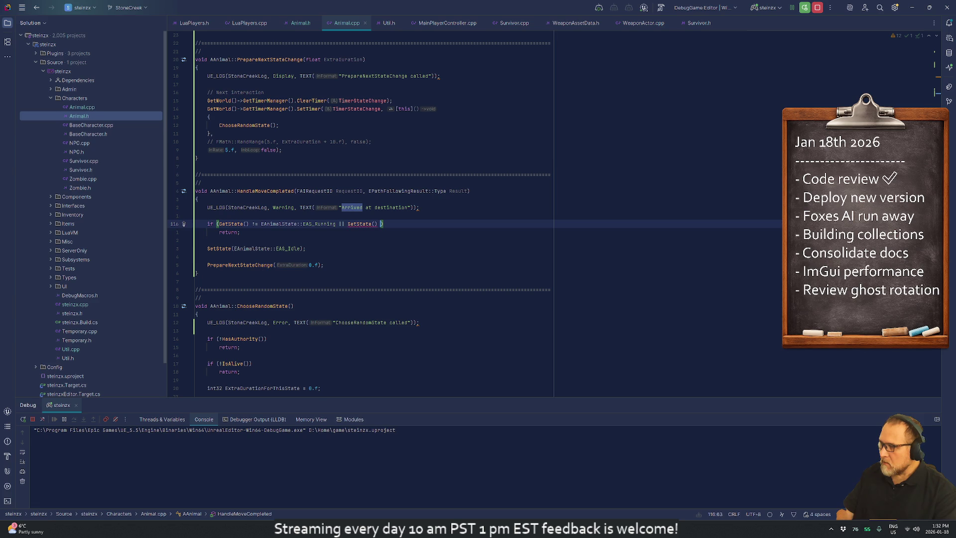
text(!=)
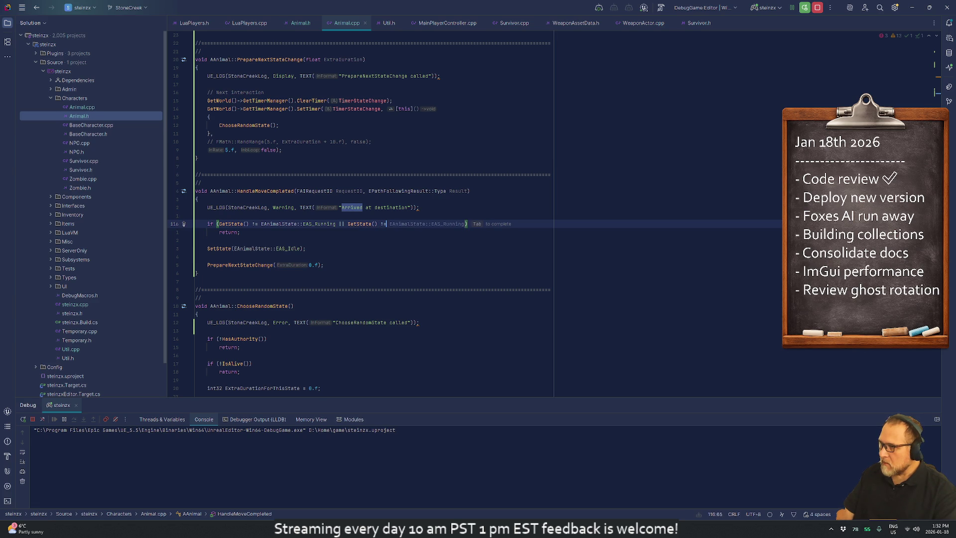
key(Tab)
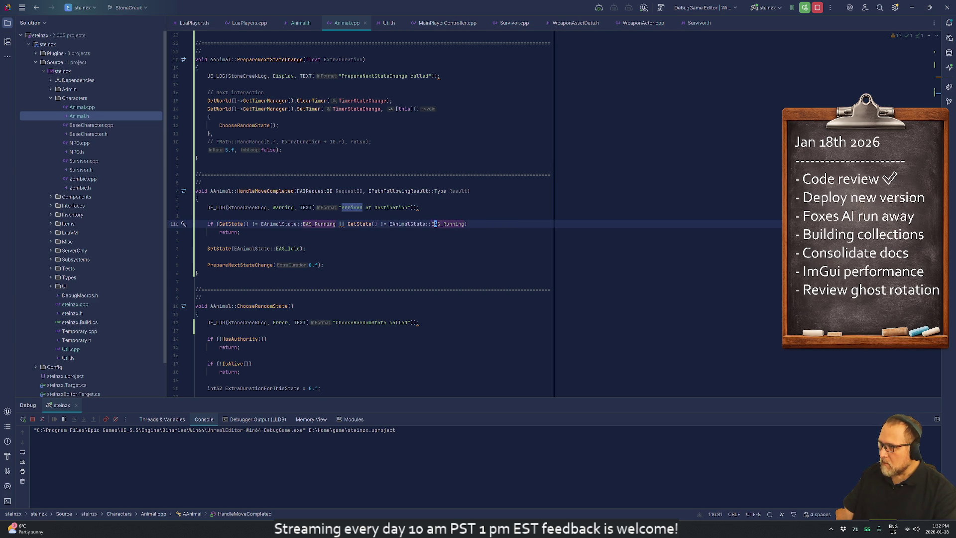
text(alk)
key(Return)
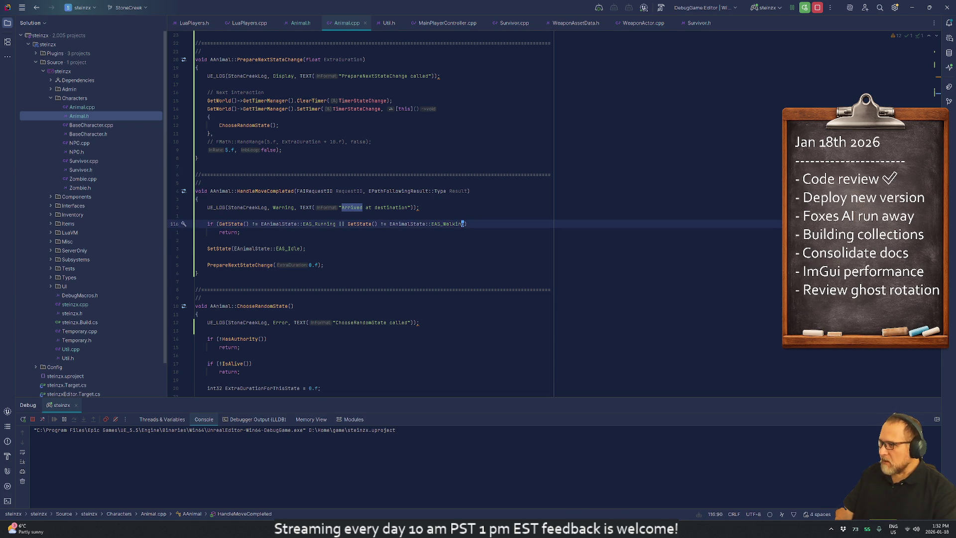
Step: Add a '// Refactor this' comment on a new line above the state check
click(197, 215)
key(Return)
text(// Refactor this)
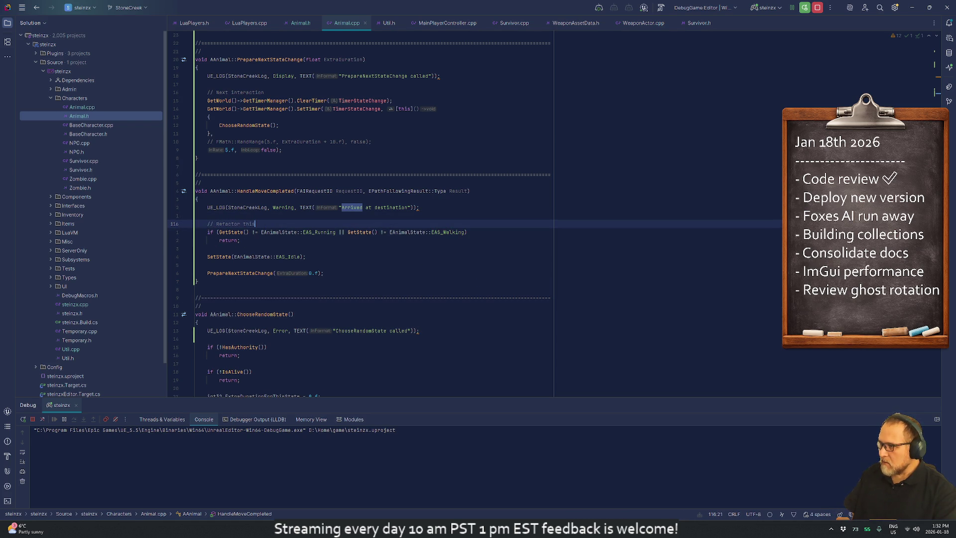
key(Left)
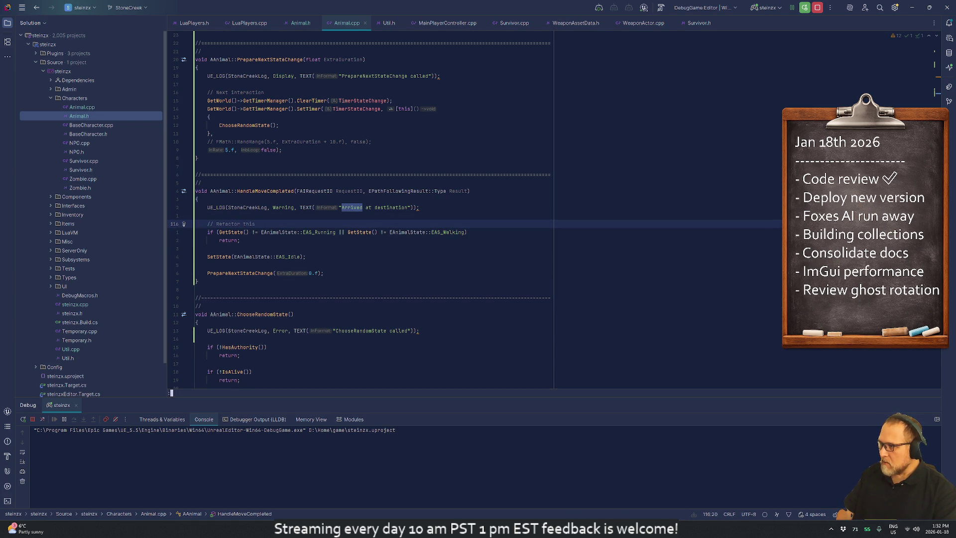
key(alt+Tab)
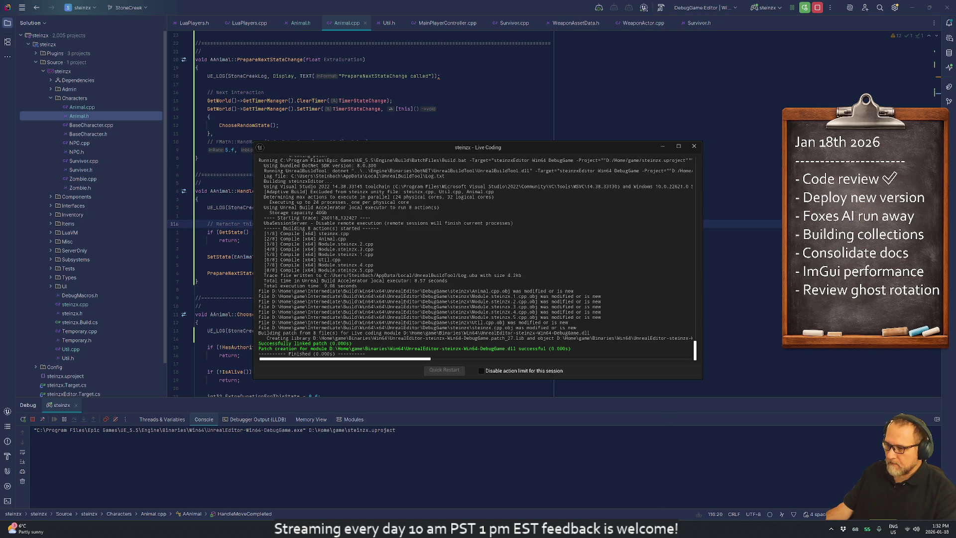
Step: Back in Unreal, trigger a Live Coding recompile with Ctrl+Alt+F11
key(alt+Tab)
key(ctrl+alt+F11)
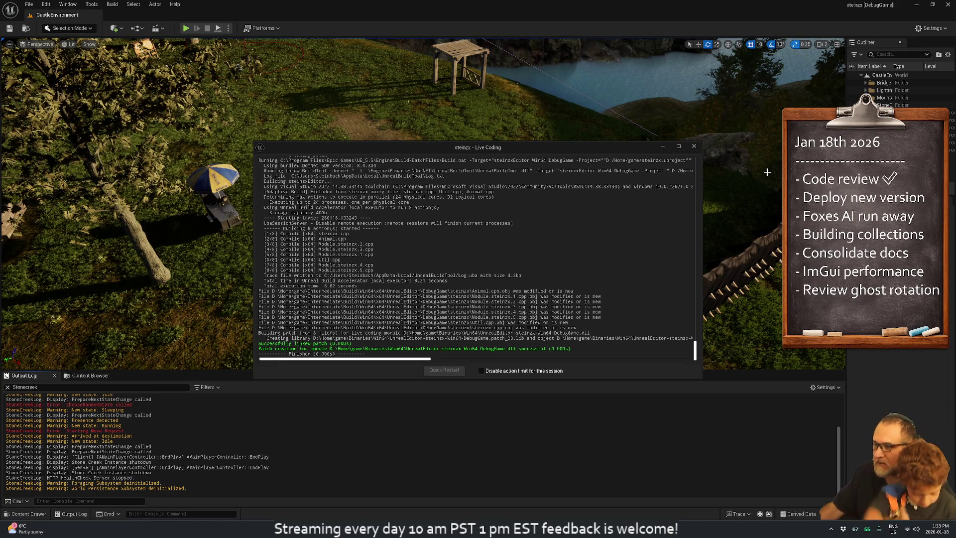
click(692, 147)
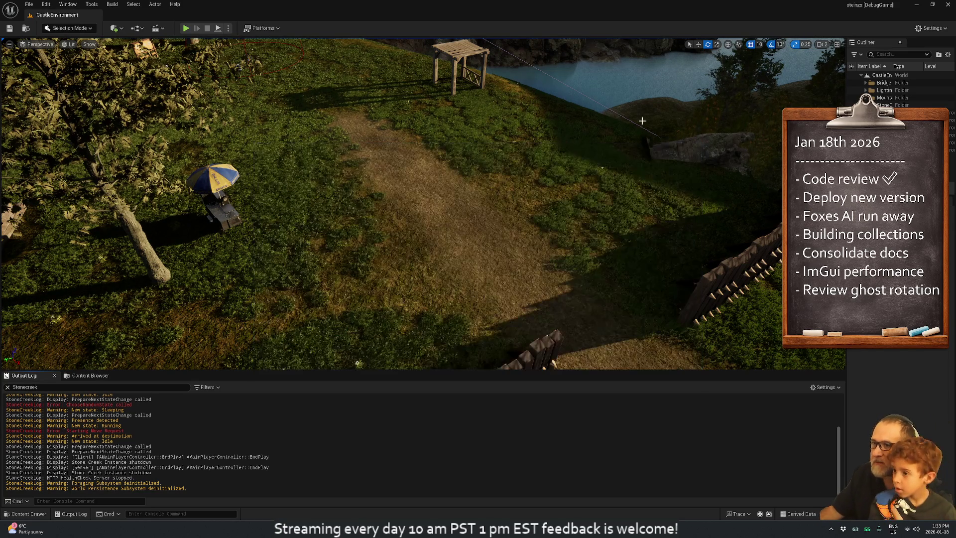
click(186, 29)
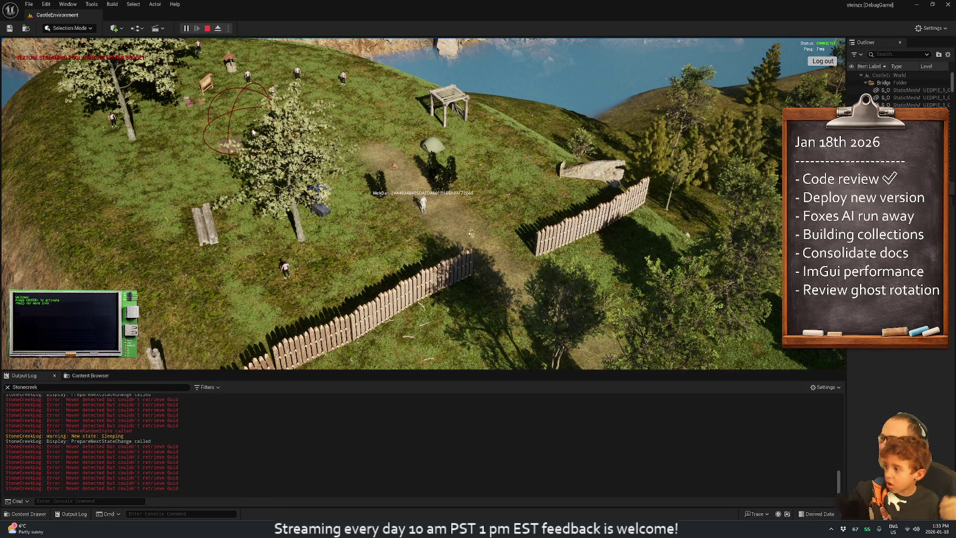
mouse_move(216, 133)
mouse_down()
mouse_move(98, 171)
mouse_move(223, 194)
mouse_move(391, 188)
mouse_up()
scroll(392, 184, up, 5)
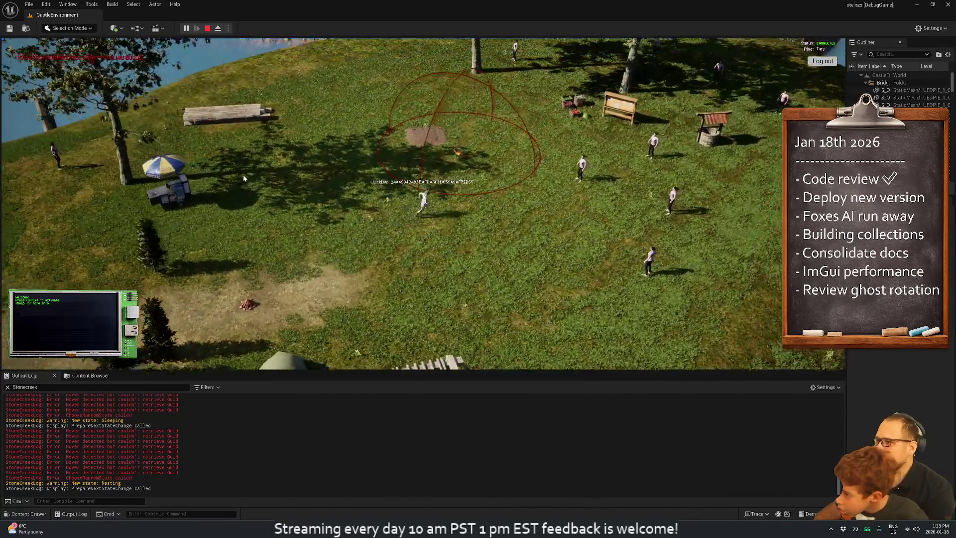
mouse_move(243, 178)
mouse_down()
mouse_move(303, 204)
mouse_move(354, 202)
mouse_move(446, 227)
mouse_move(751, 184)
mouse_move(609, 227)
mouse_up()
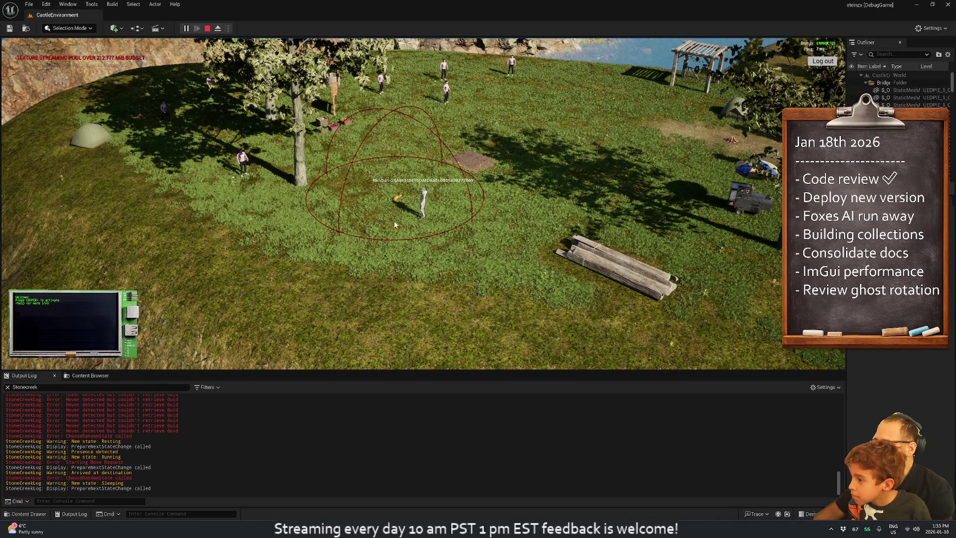
scroll(396, 222, up, 5)
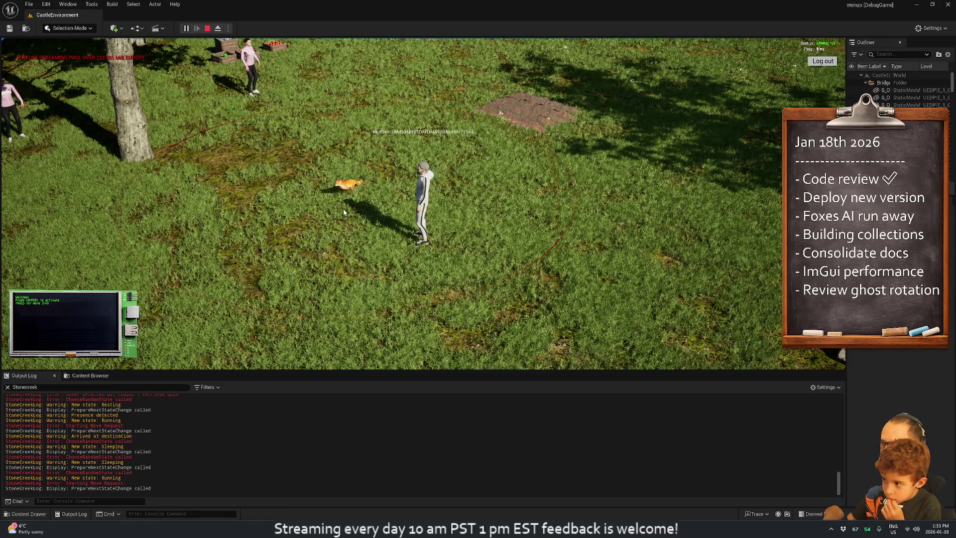
key(a)
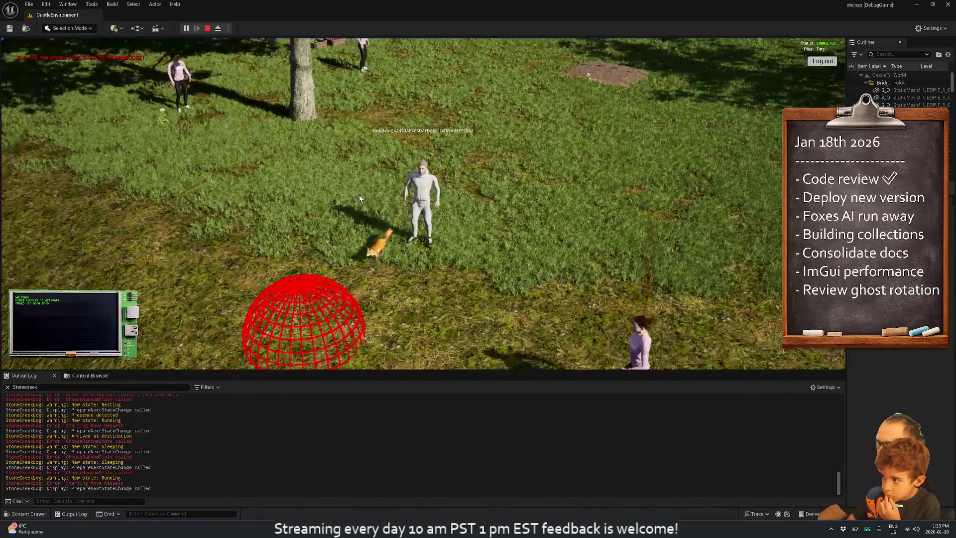
key(a)
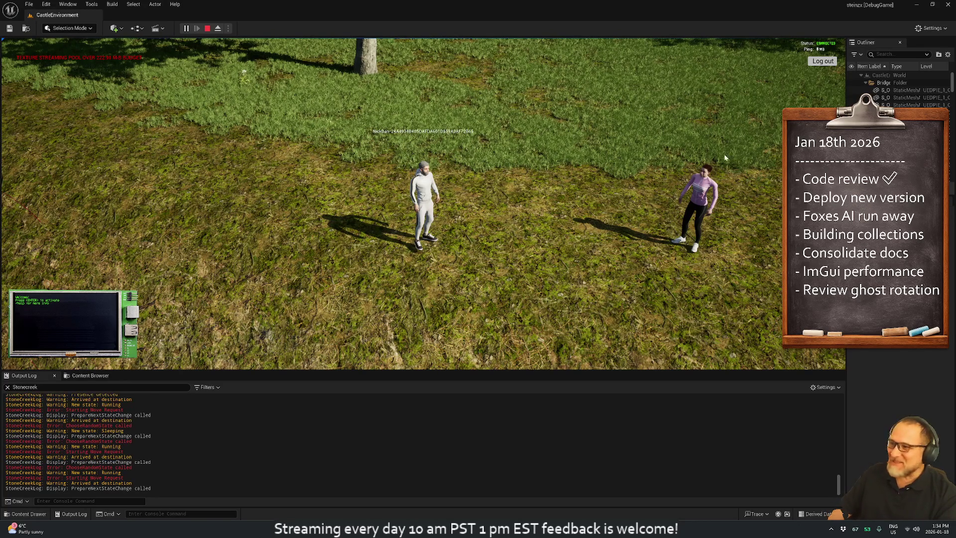
key(a)
scroll(369, 99, down, 8)
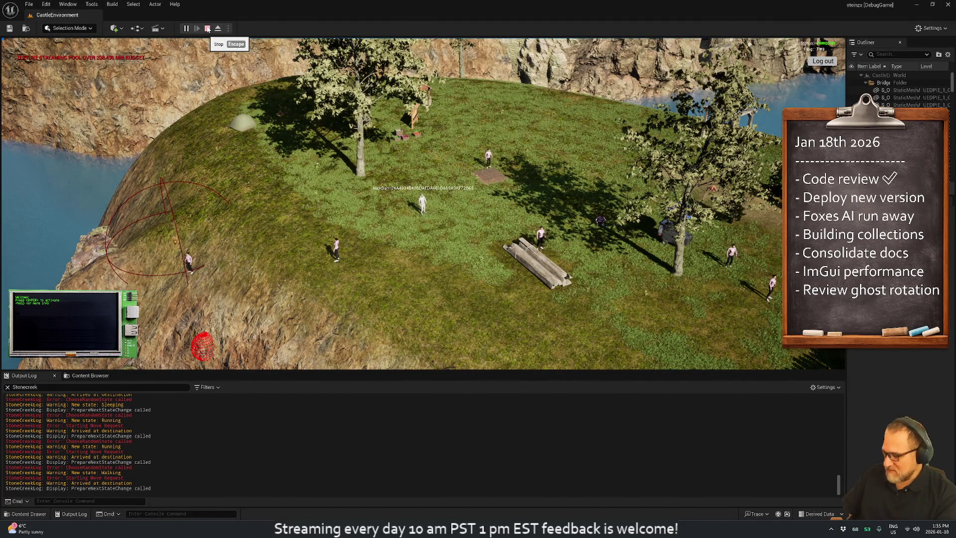
key(super+e)
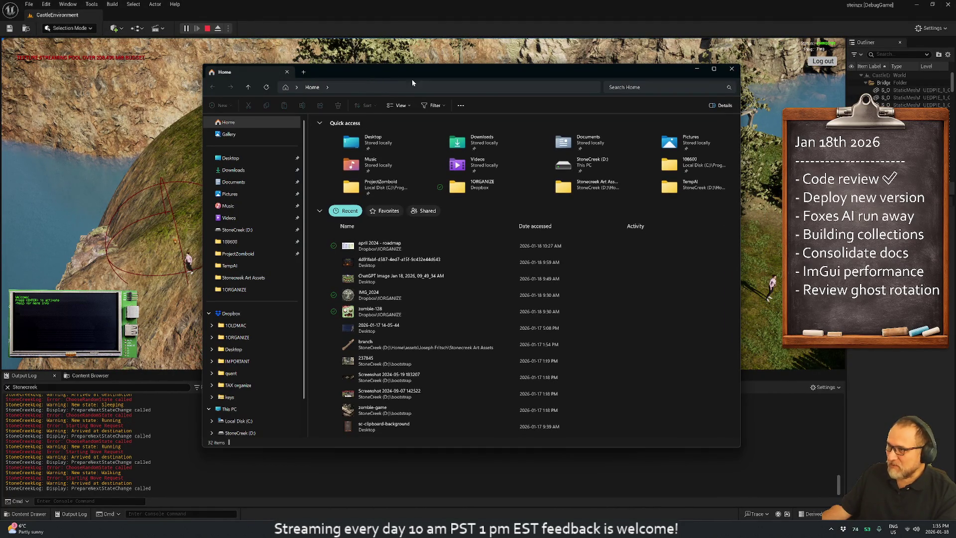
key(alt+F4)
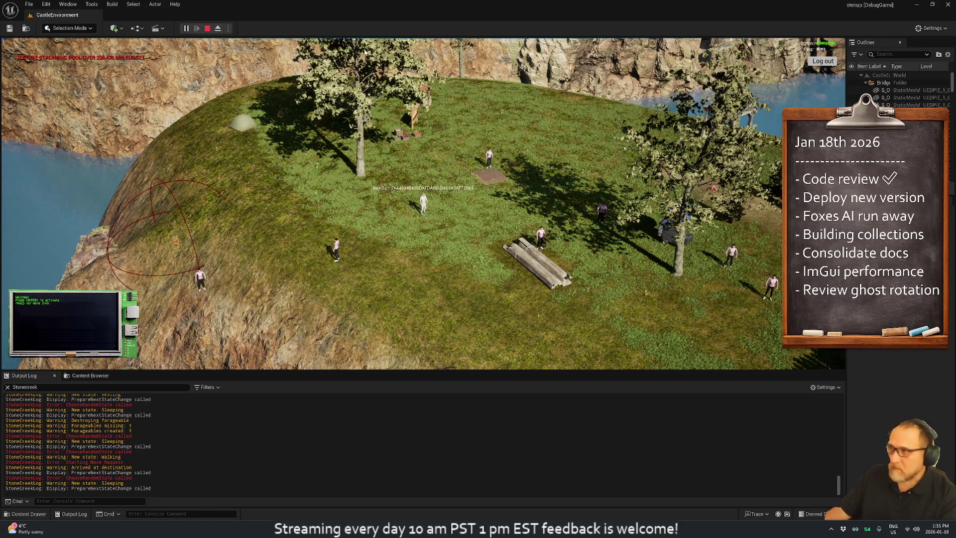
key(Escape)
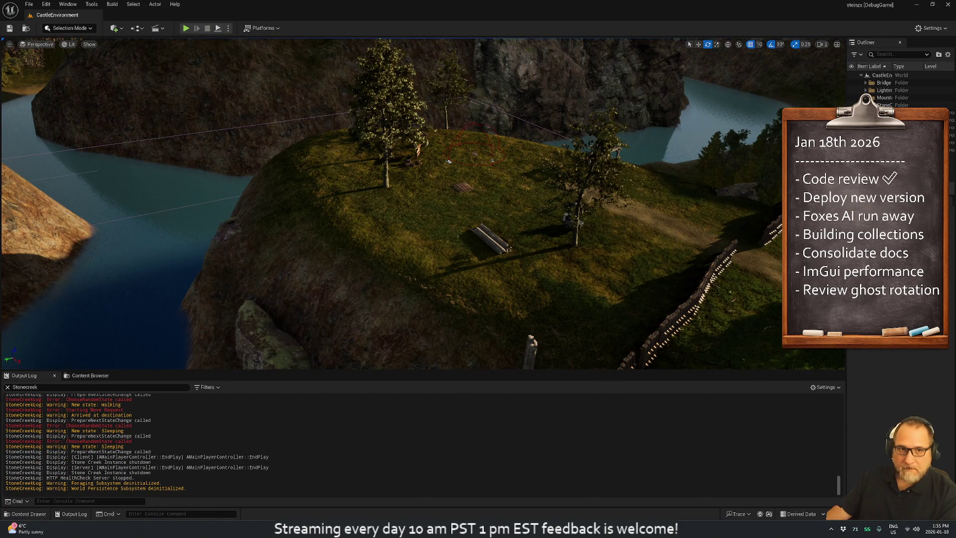
Step: Browse to the game's Saved folder at D:\Home\game\Saved
key(super+e)
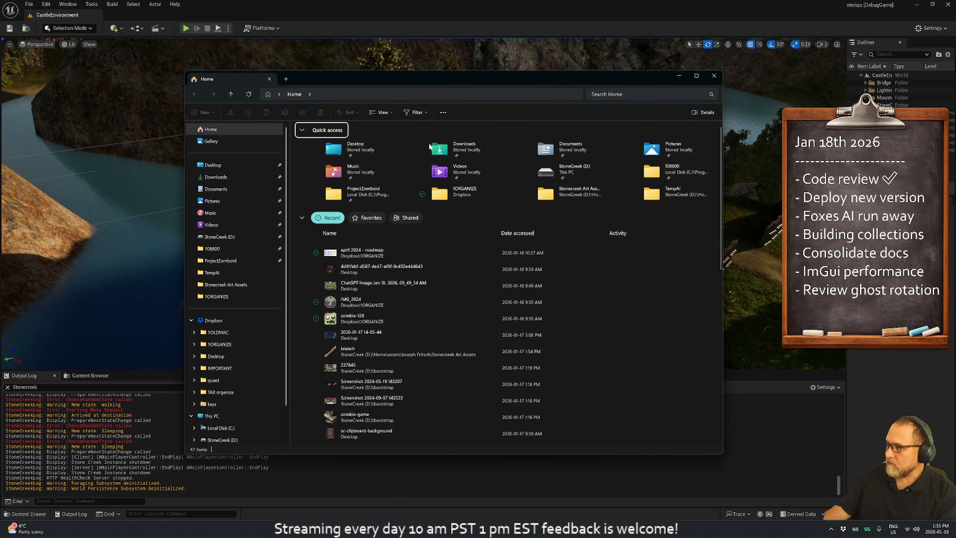
click(222, 438)
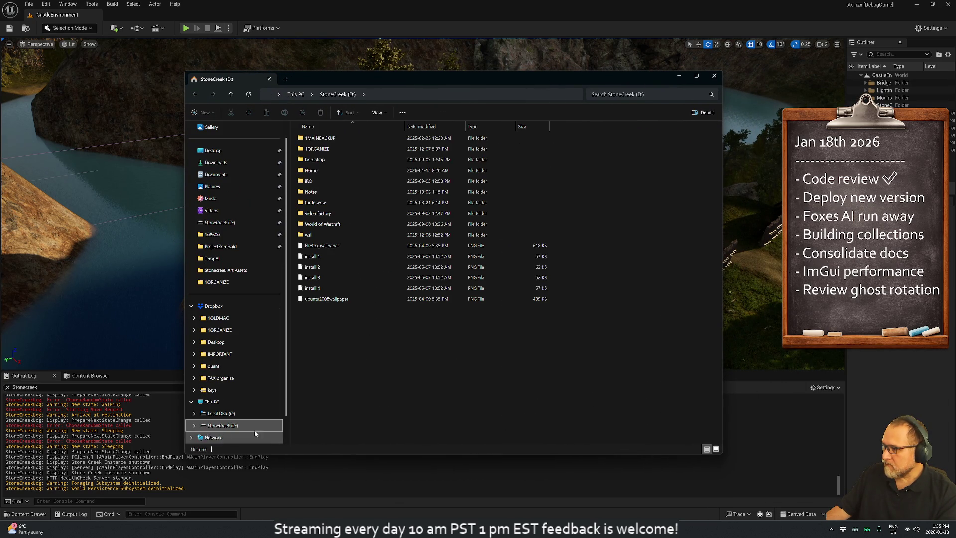
click(317, 172)
double_click(317, 172)
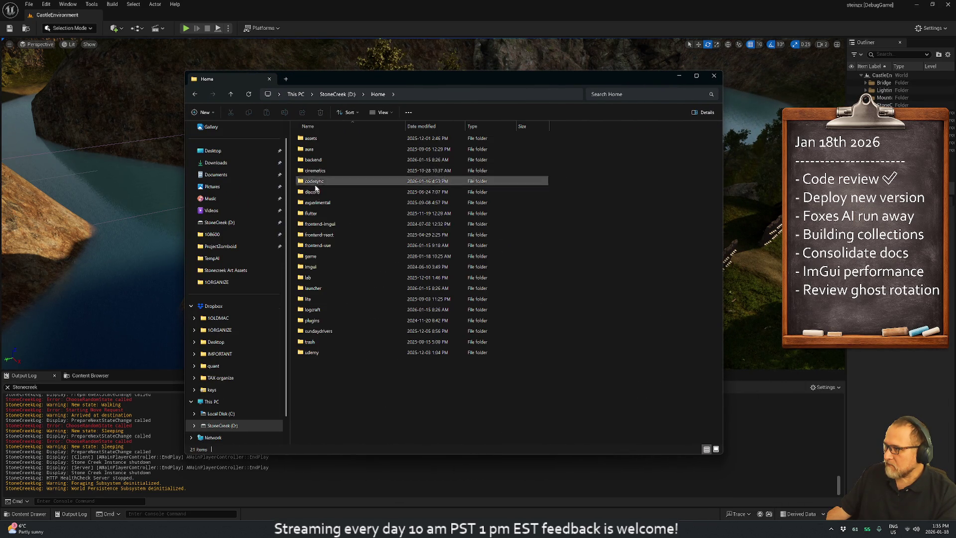
double_click(321, 257)
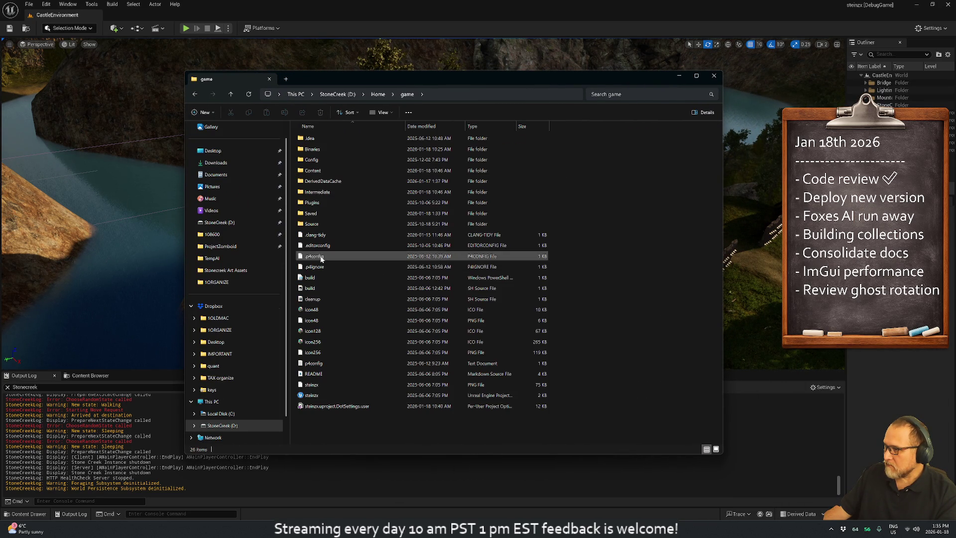
double_click(334, 212)
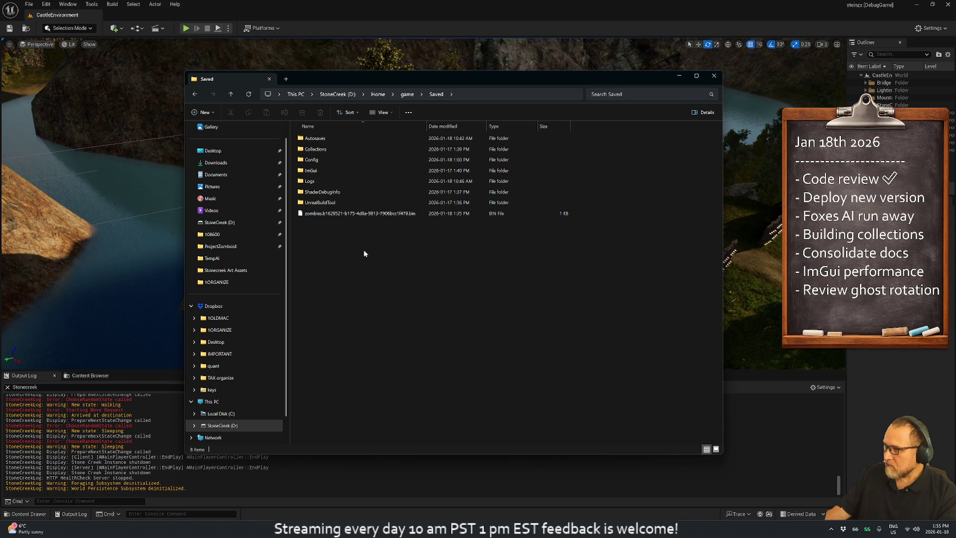
Step: Copy the zombies .bin file from the Desktop into Saved, replacing the existing file
mouse_move(363, 217)
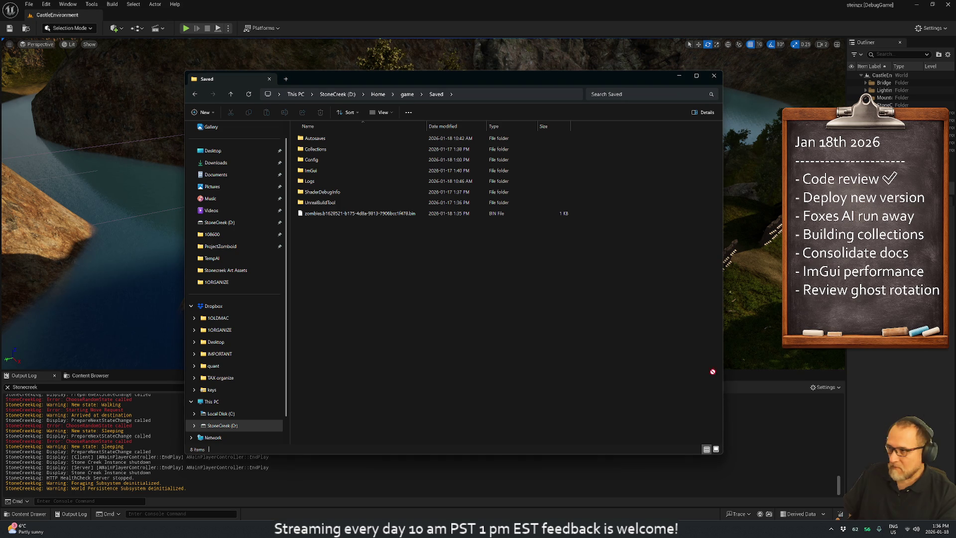
drag(524, 339, 381, 288)
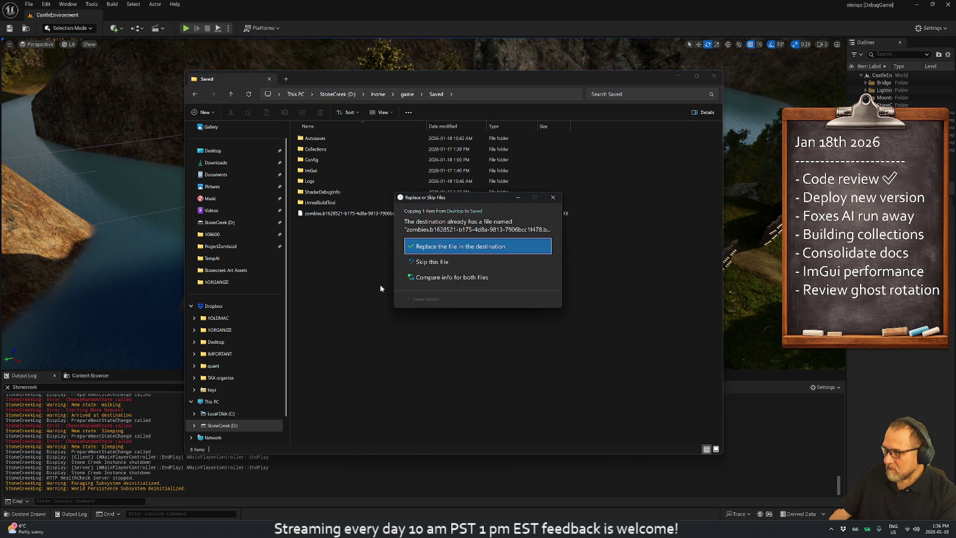
click(439, 248)
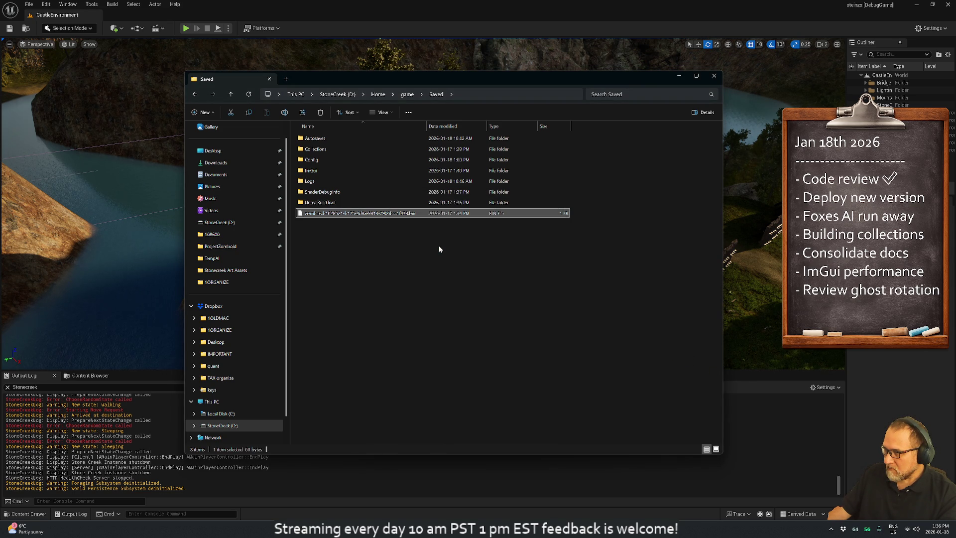
click(439, 248)
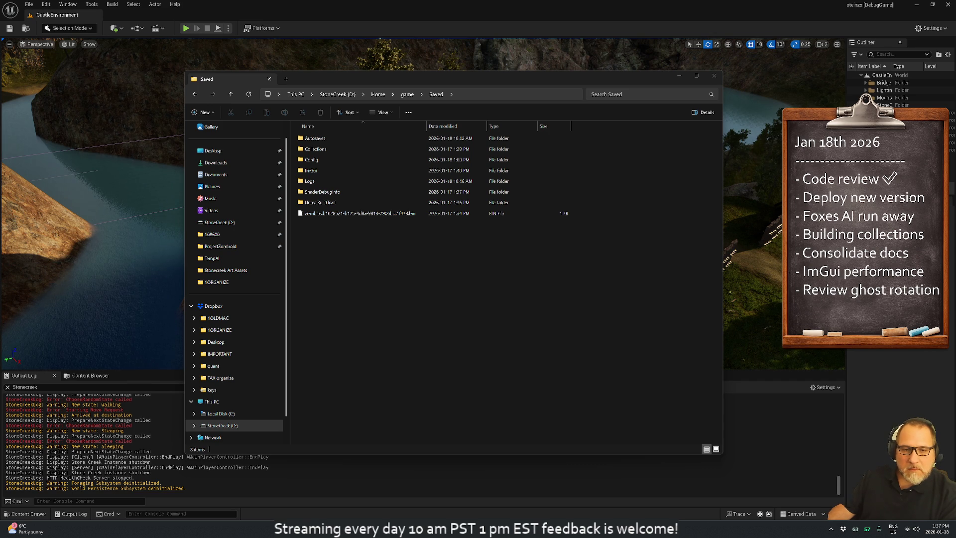
double_click(272, 6)
Step: Maximize Unreal Editor and start a fresh Play In Editor session of CastleEnvironment
double_click(432, 10)
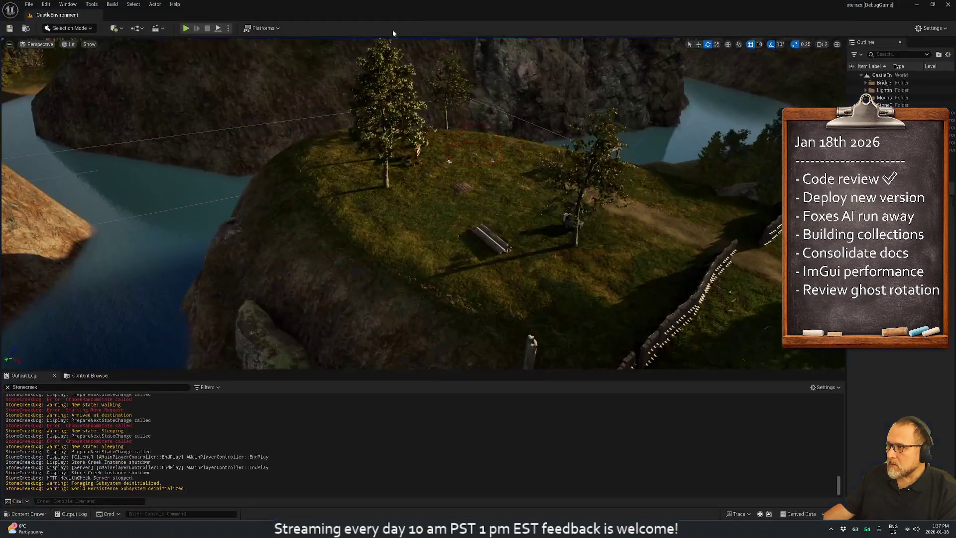
click(185, 28)
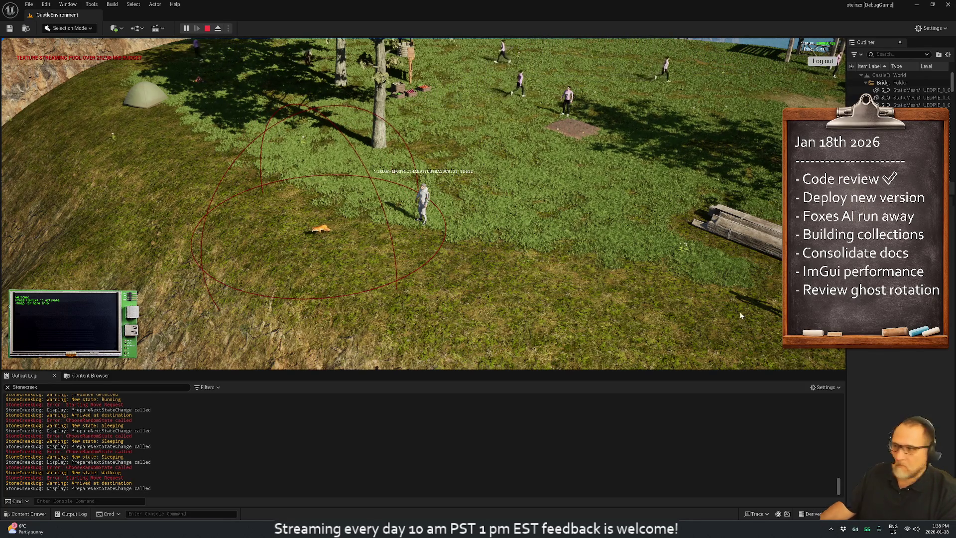
Step: Orbit the camera over the river, cliffs and player, then bring up the Stone Creek Development board
mouse_move(522, 219)
mouse_down()
mouse_move(234, 241)
mouse_move(262, 235)
mouse_move(338, 255)
mouse_move(615, 355)
mouse_up()
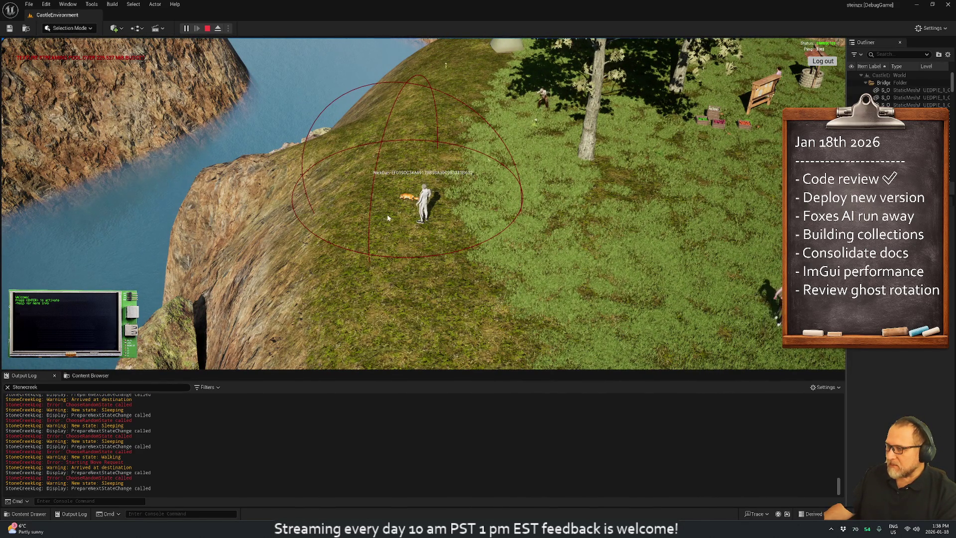
mouse_move(387, 214)
mouse_down()
mouse_move(480, 222)
mouse_move(441, 217)
mouse_move(440, 242)
mouse_up()
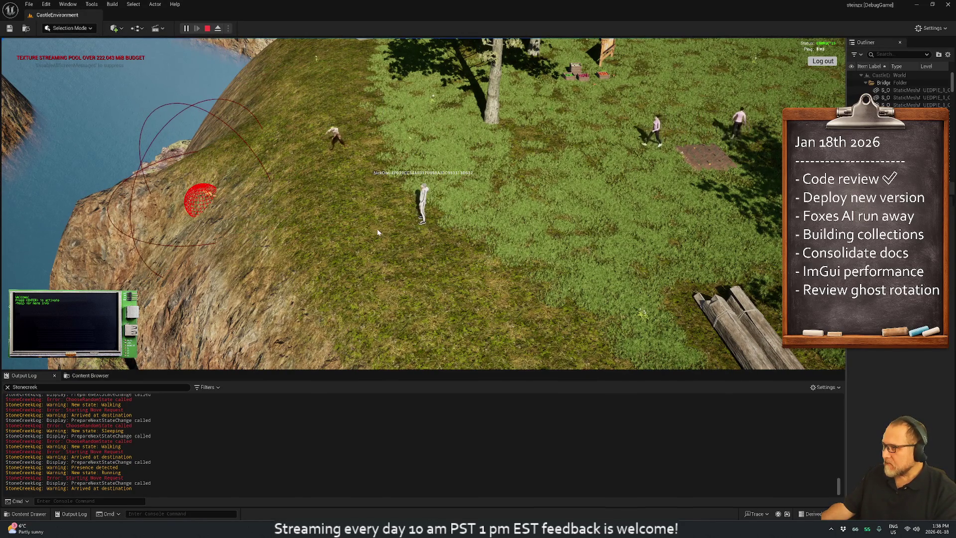
mouse_move(377, 232)
mouse_down()
mouse_move(312, 217)
mouse_move(316, 234)
mouse_move(343, 238)
mouse_move(436, 229)
mouse_move(601, 239)
mouse_move(533, 251)
mouse_move(581, 304)
mouse_move(417, 263)
mouse_up()
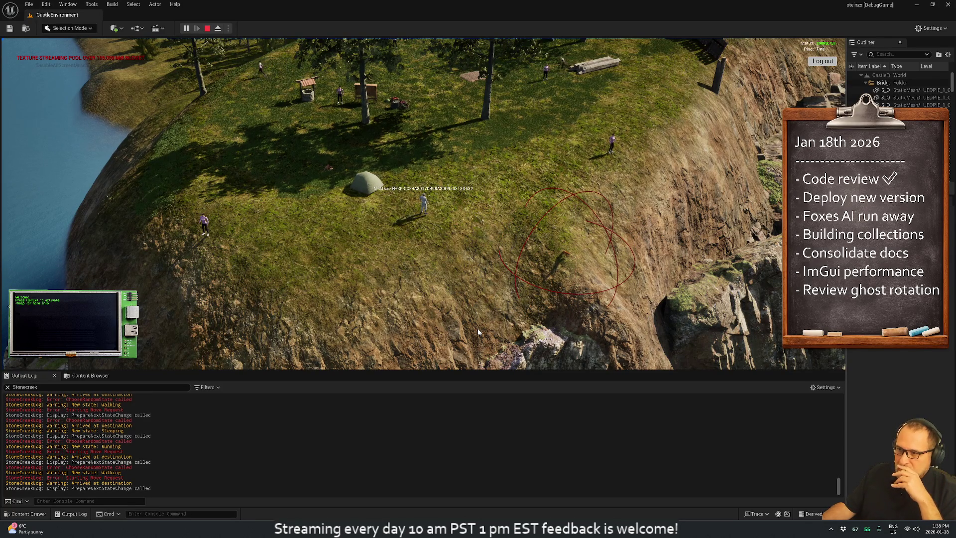
scroll(478, 332, down, 4)
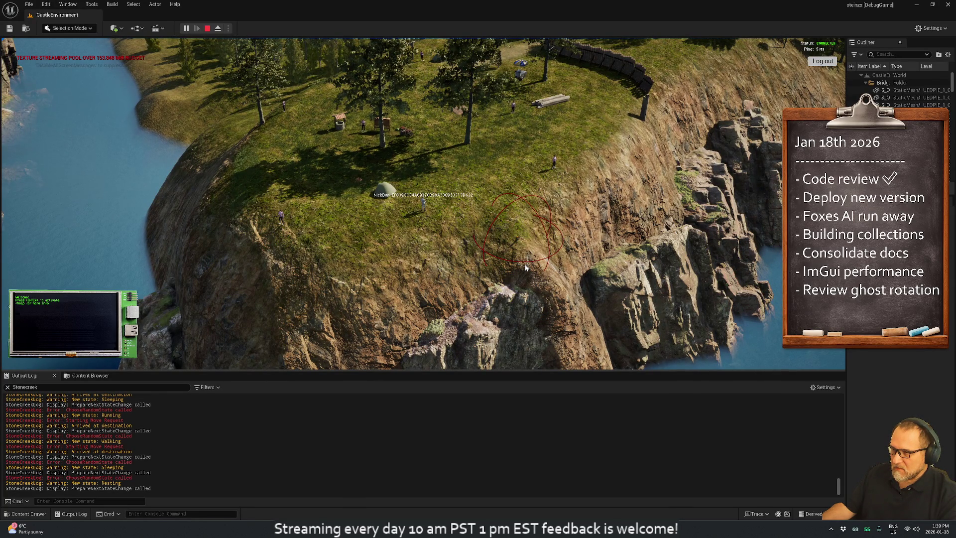
scroll(528, 271, up, 3)
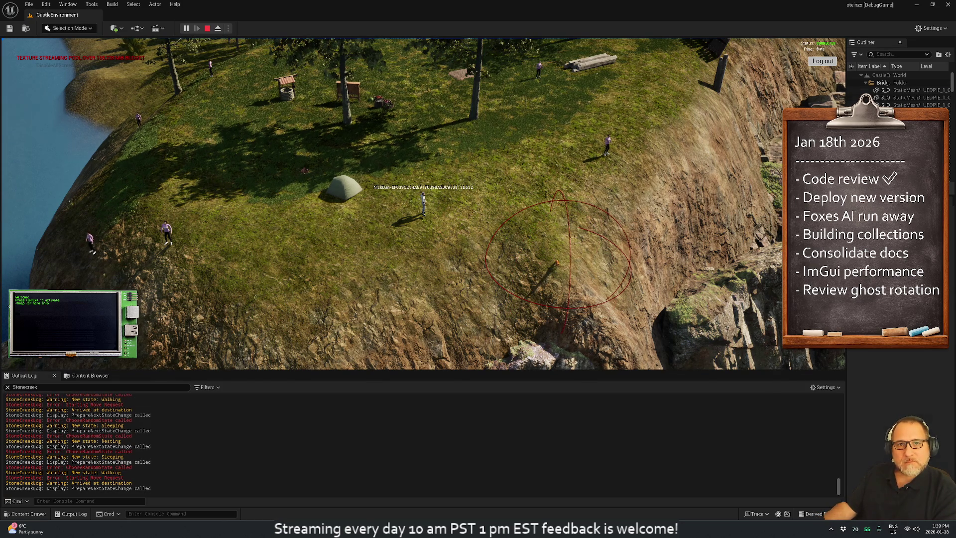
key(alt+Tab)
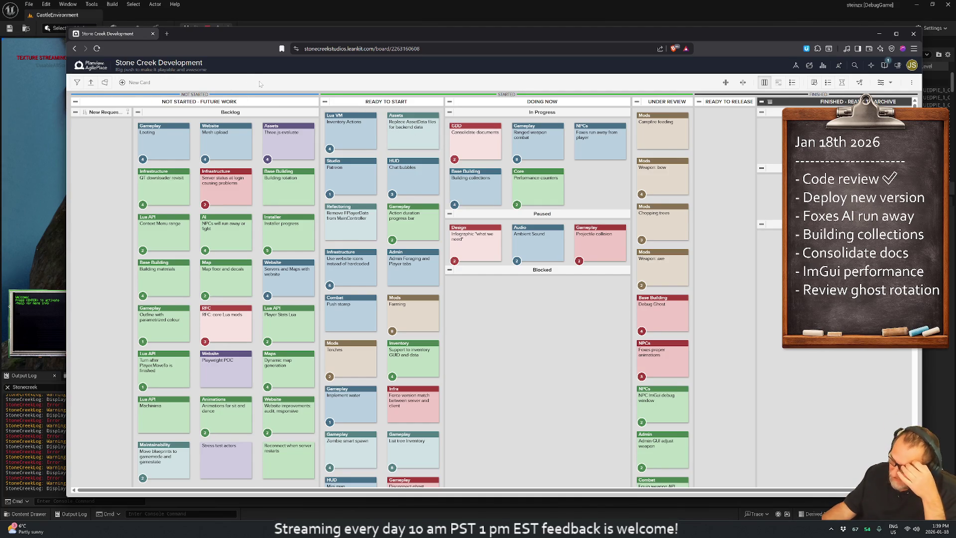
Step: Create an Improvement card 'Pathfinding improvements against odd terrain' on the Stone Creek Development board
click(137, 82)
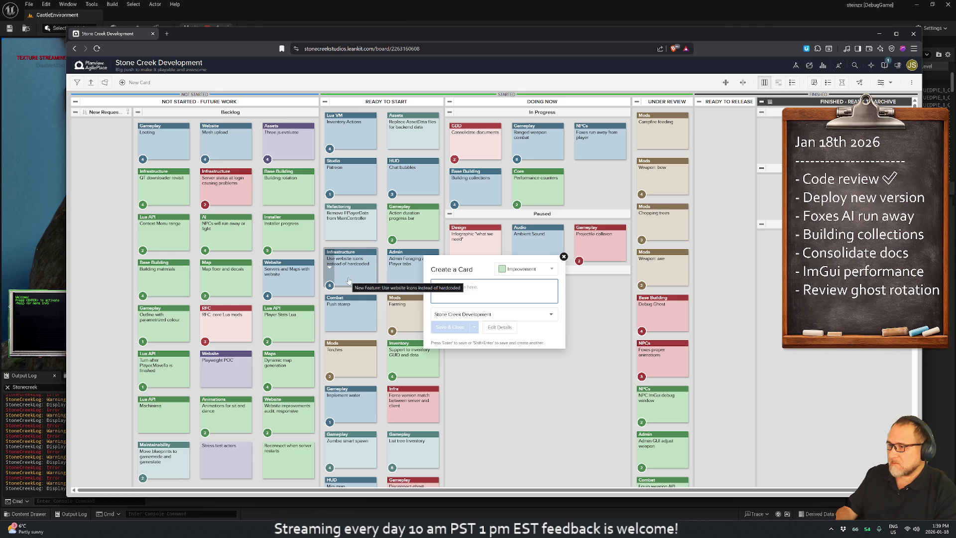
text(Pathfinding)
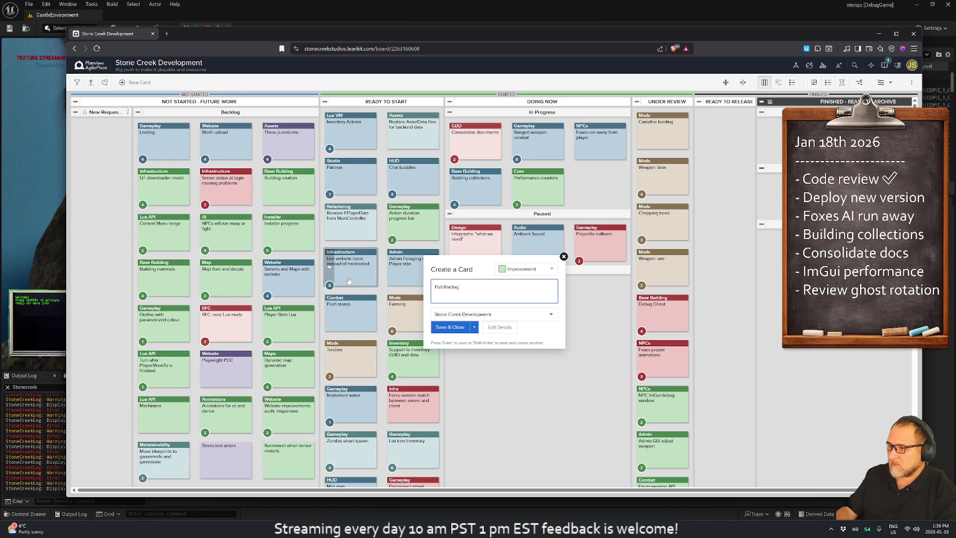
text( improvements against)
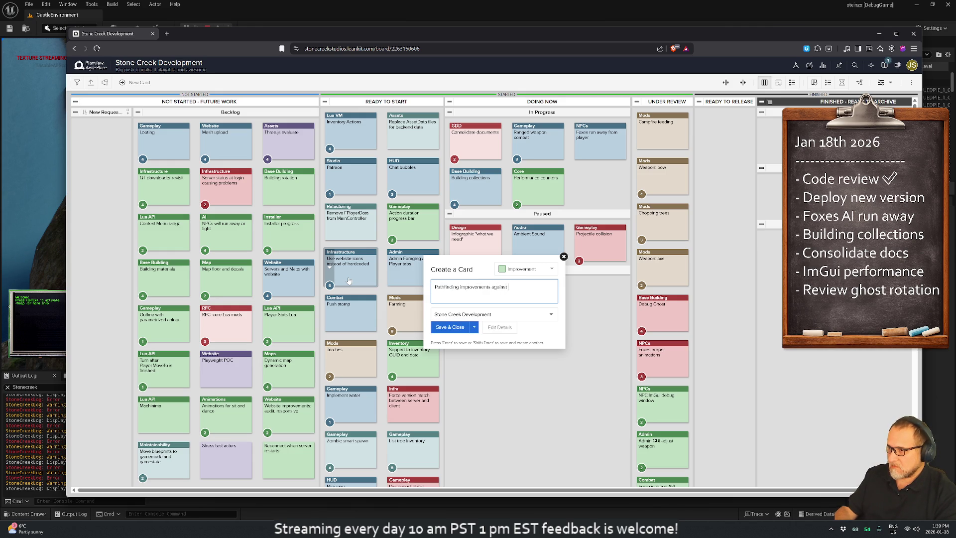
text(errain)
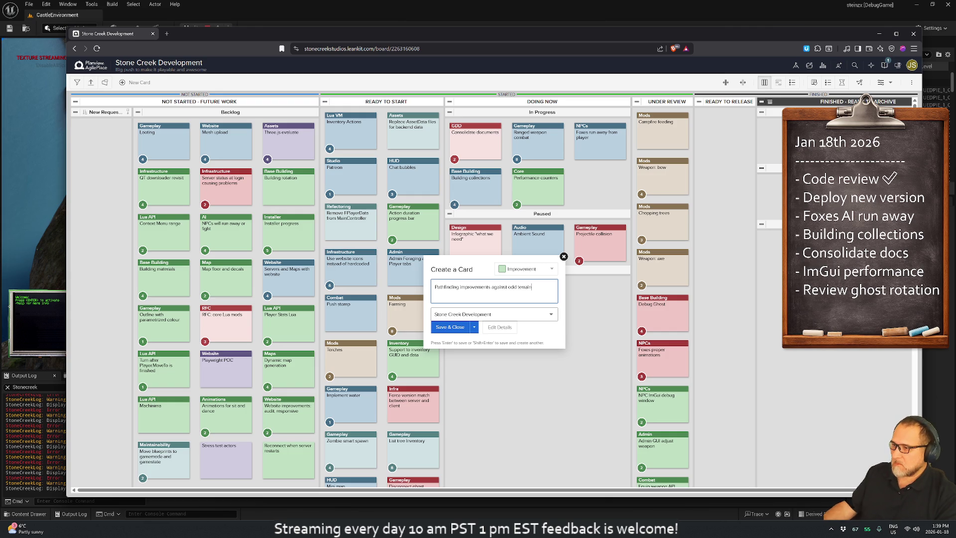
key(Tab)
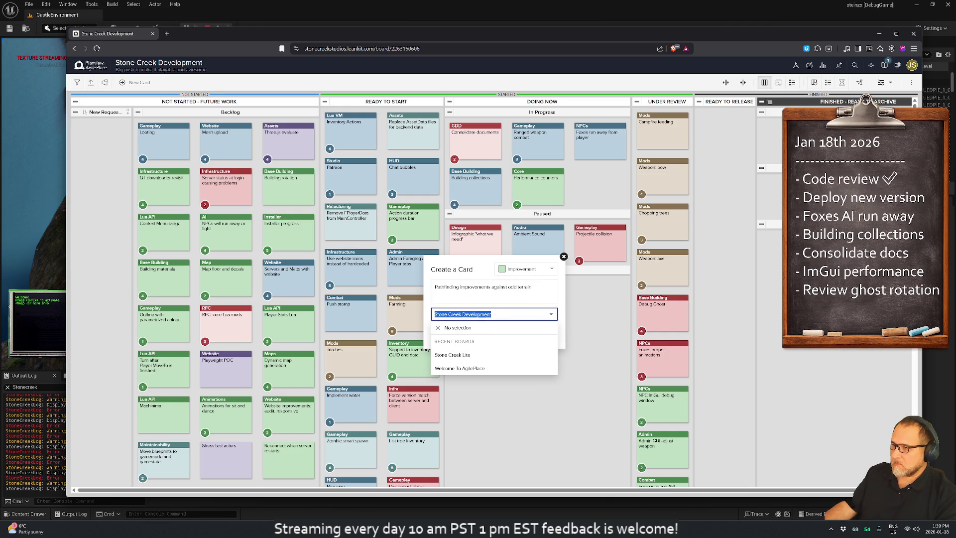
key(Tab)
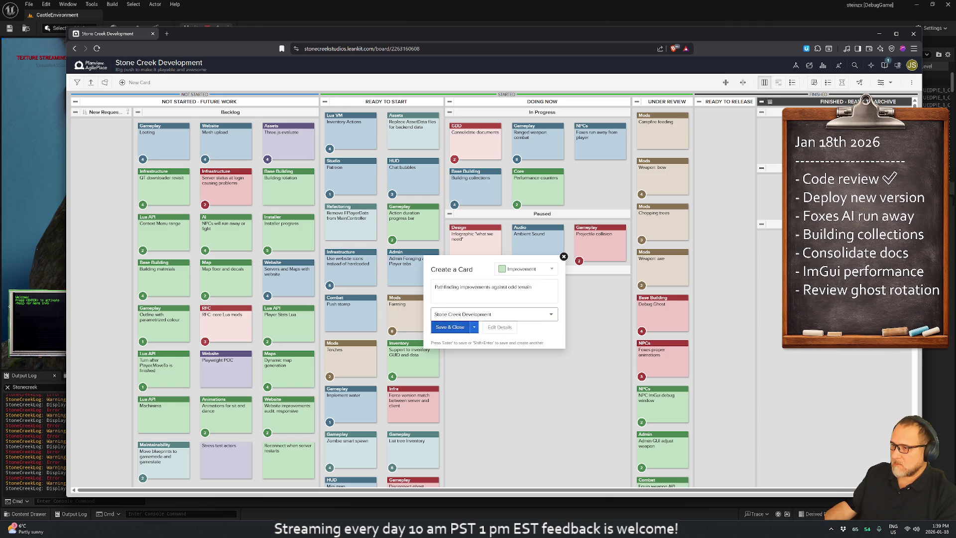
click(527, 269)
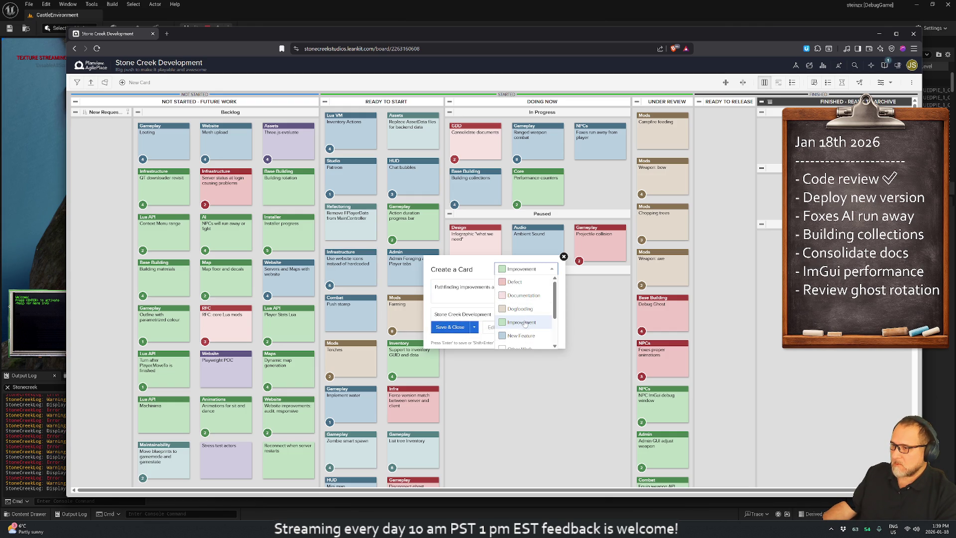
click(525, 323)
Step: Set the card header to Gameplay, save it, and place it atop Ready to Start
click(503, 327)
key(Tab)
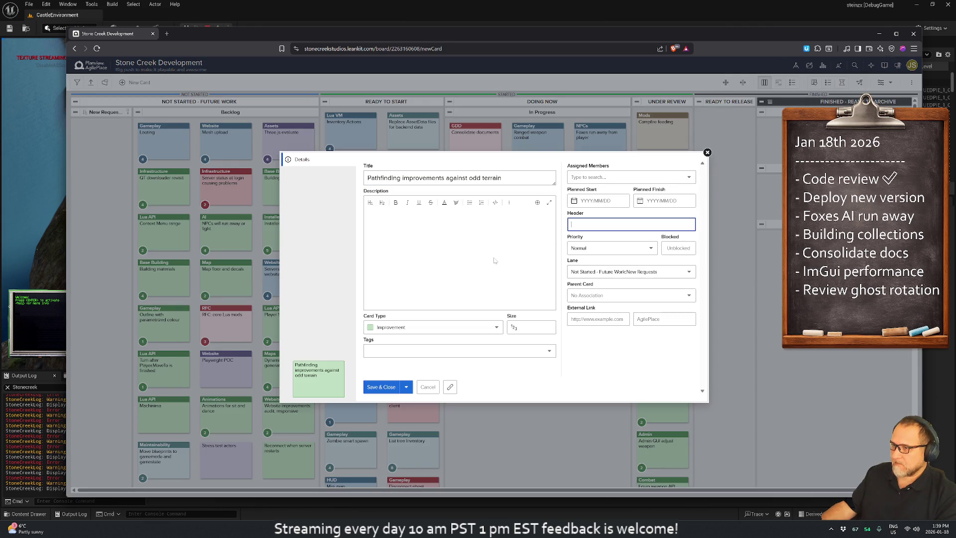
text(Gameplay)
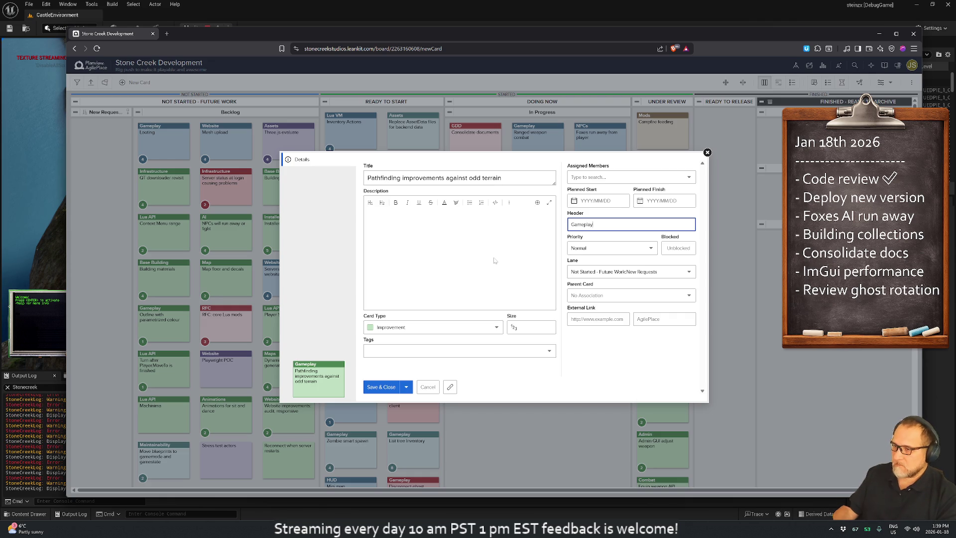
click(382, 387)
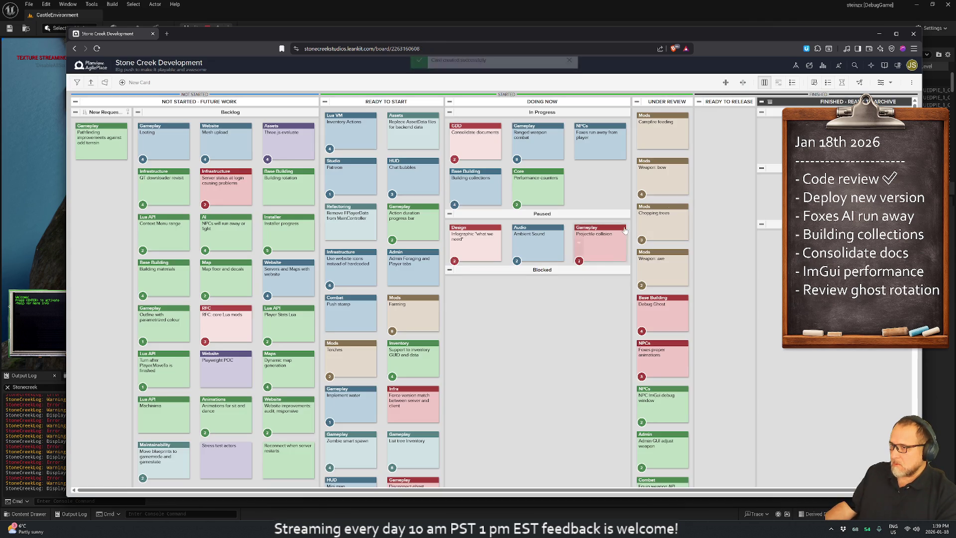
mouse_move(99, 134)
mouse_down()
mouse_move(275, 139)
mouse_move(348, 125)
mouse_move(165, 135)
mouse_up()
Step: Back in the running game, send the player across the meadow, zoom out, and open fox BP_Fox_C_1's debug window
key(alt+Tab)
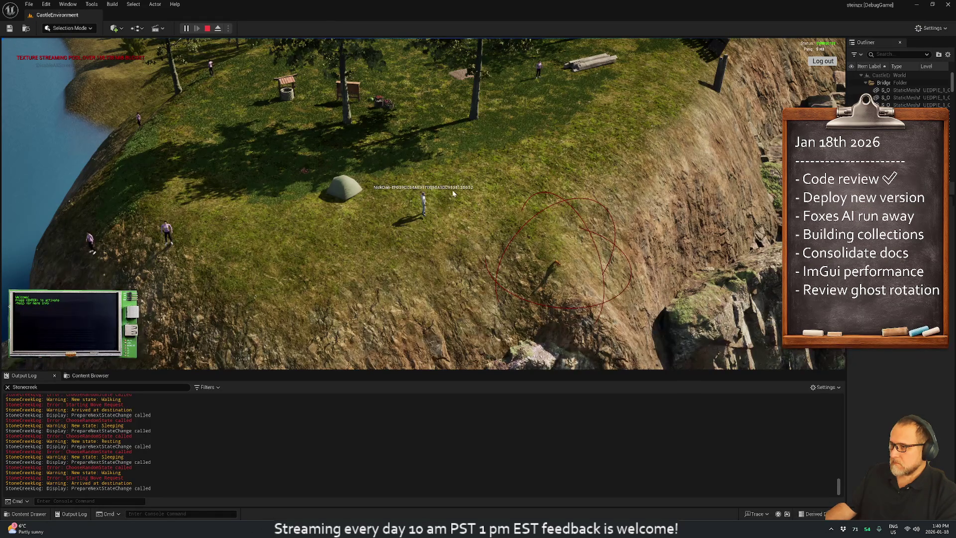
click(491, 202)
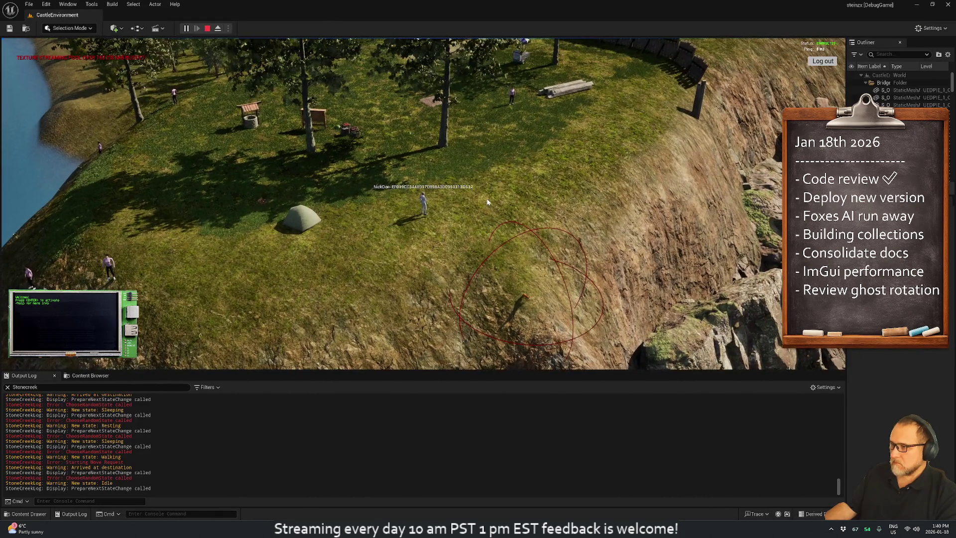
scroll(534, 269, down, 4)
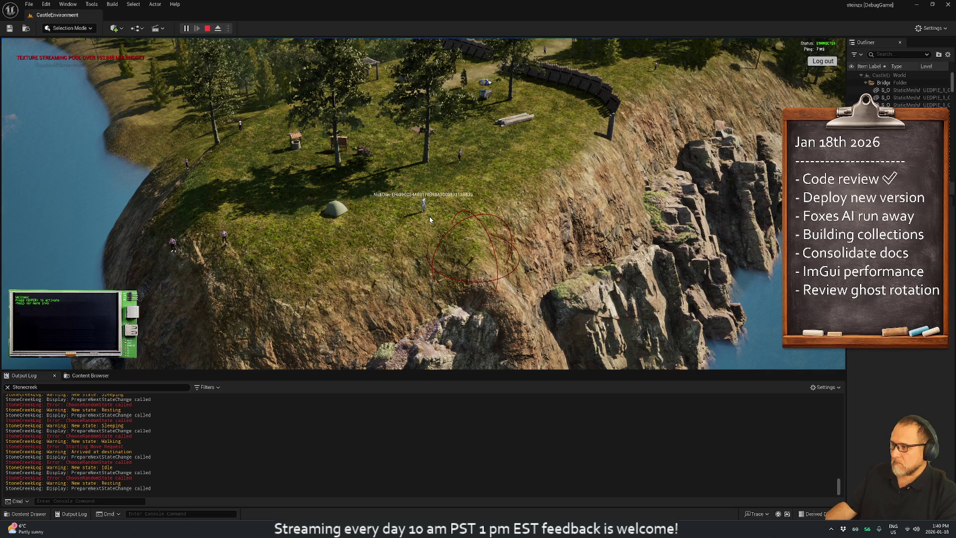
click(473, 259)
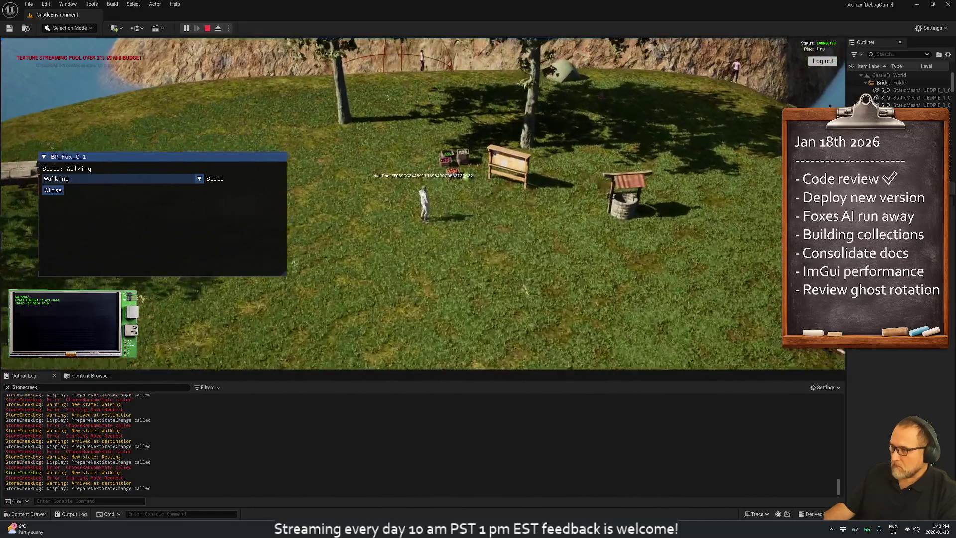
Step: Equip the axe from the inventory and head toward the trees
key(i)
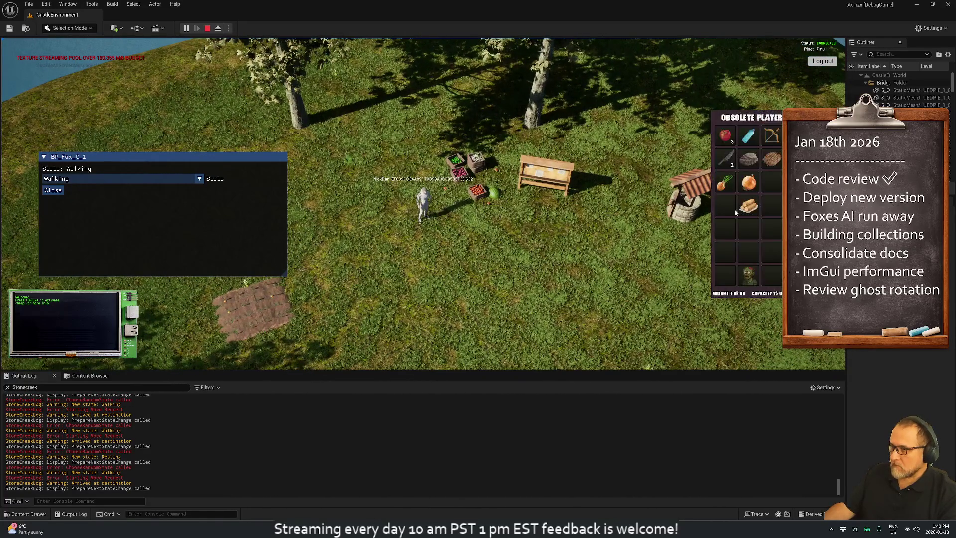
double_click(771, 135)
key(w)
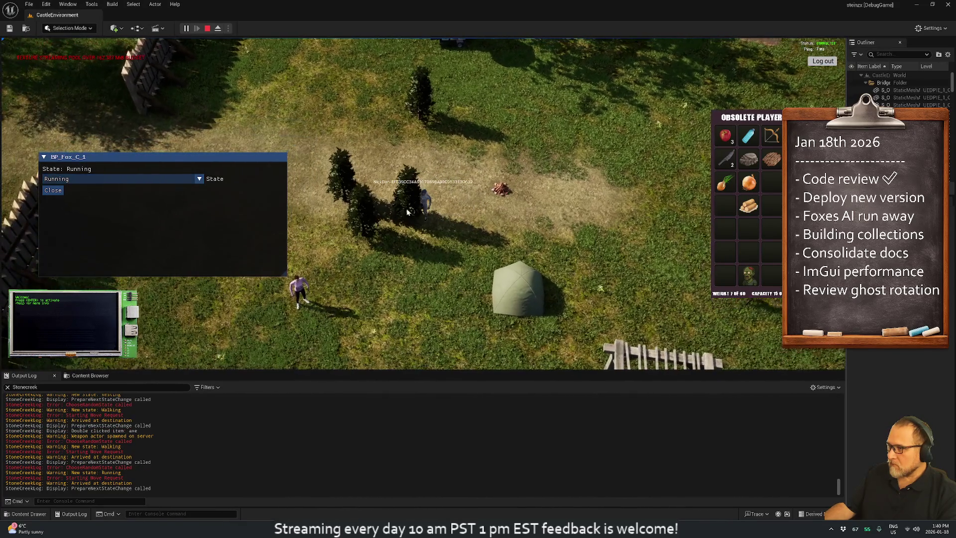
Step: Chop down the nearby trees using their Chop Tree action
right_click(407, 211)
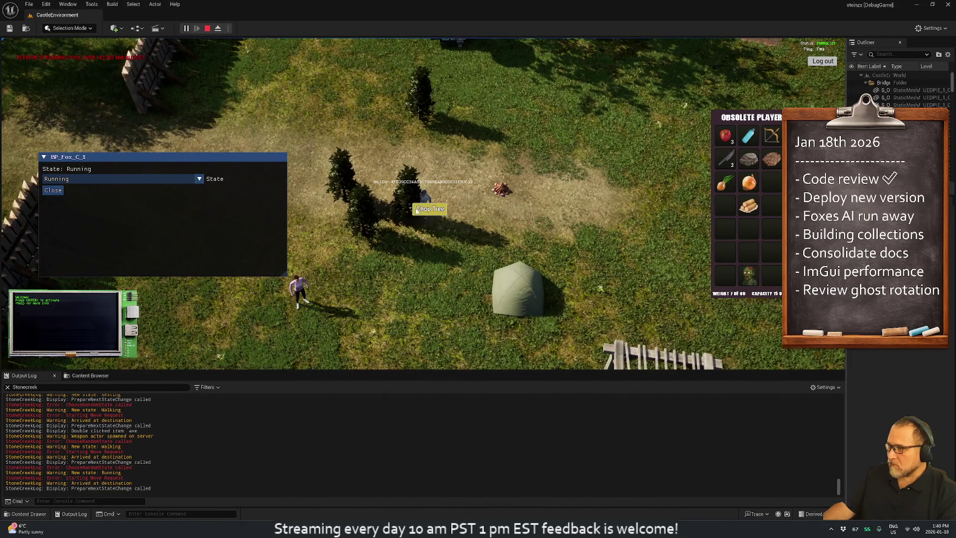
click(419, 210)
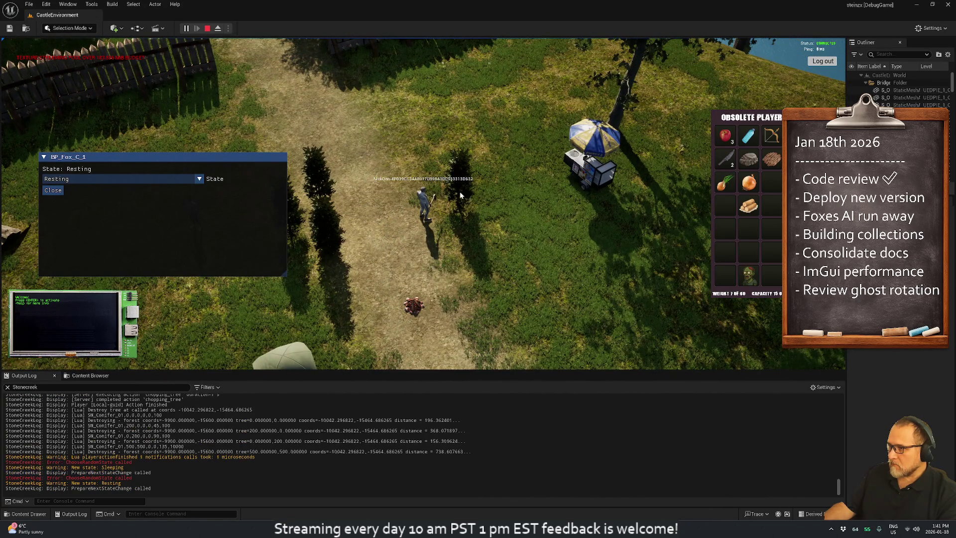
click(475, 204)
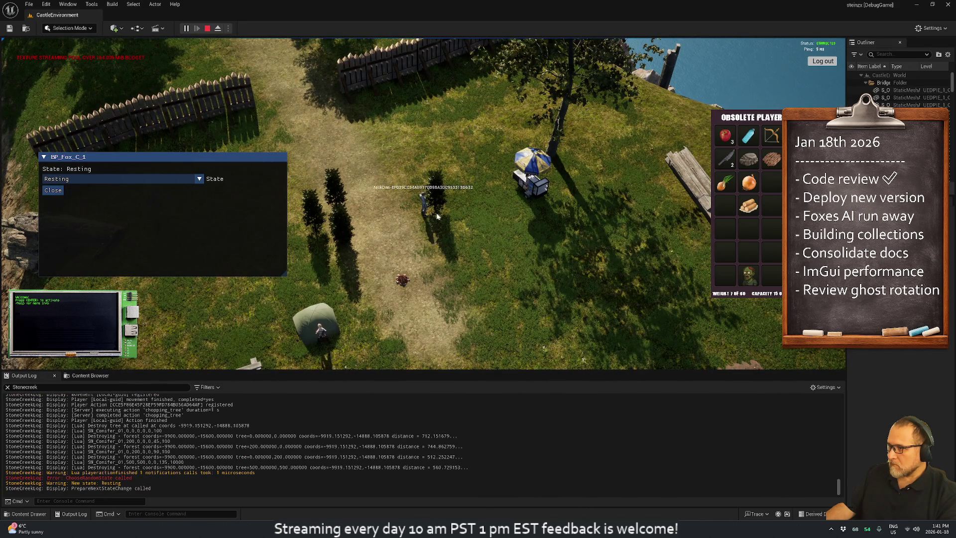
right_click(433, 197)
click(450, 198)
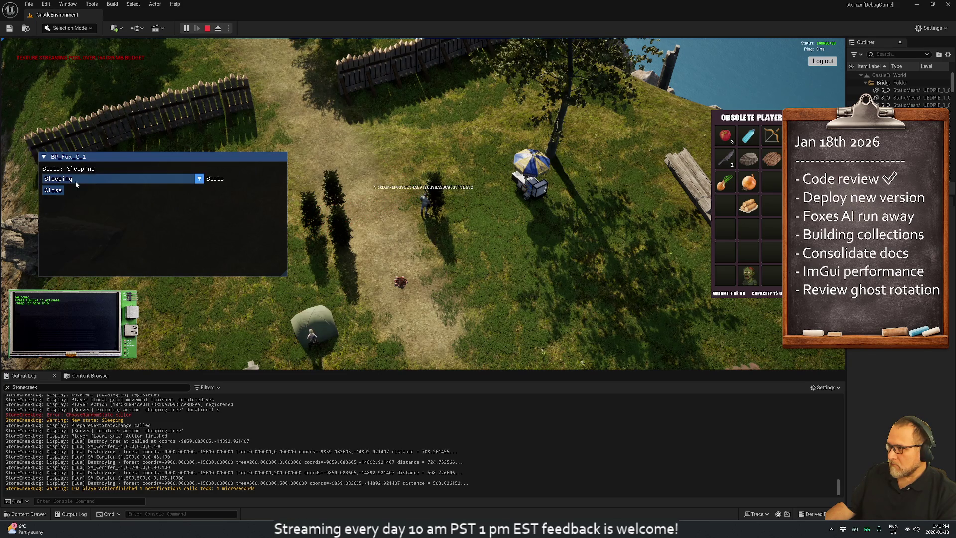
Step: Close the BP_Fox_C_1 debug window, zoom in, and walk the player toward the tent
click(60, 193)
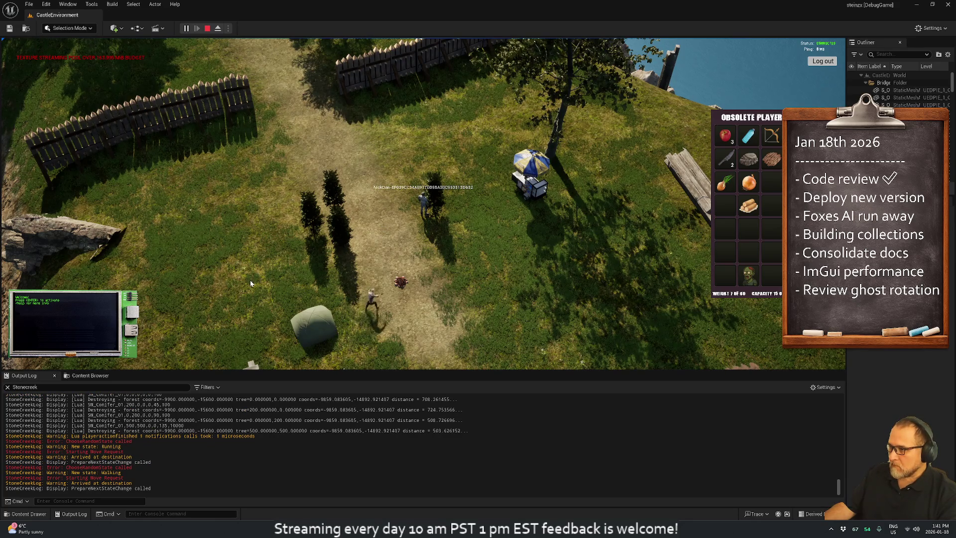
scroll(250, 280, up, 5)
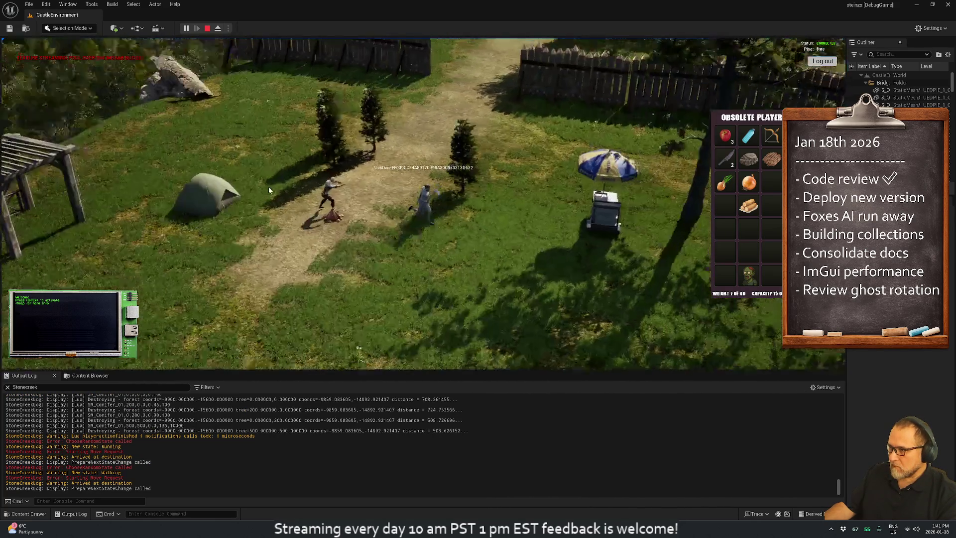
click(269, 190)
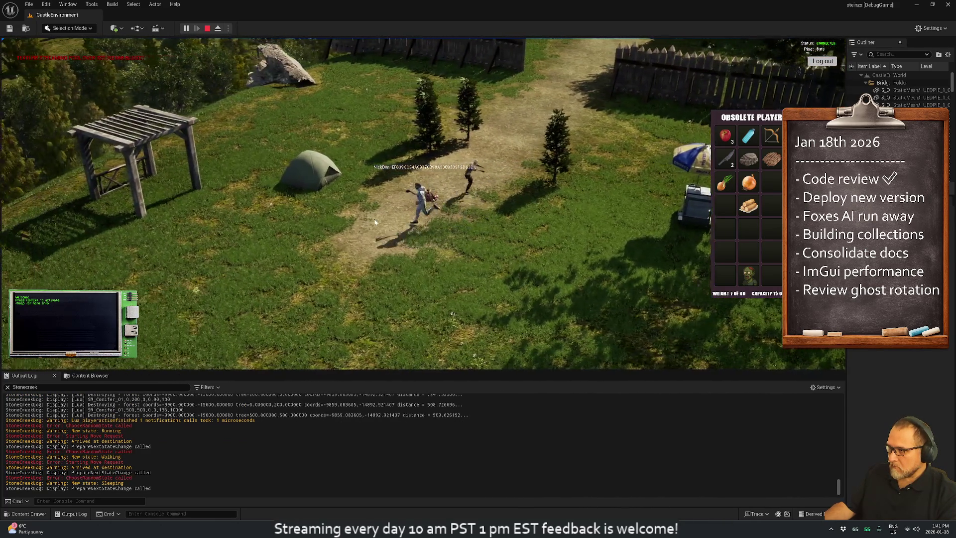
Step: Add fuel to the campfire through its actions menu
click(468, 211)
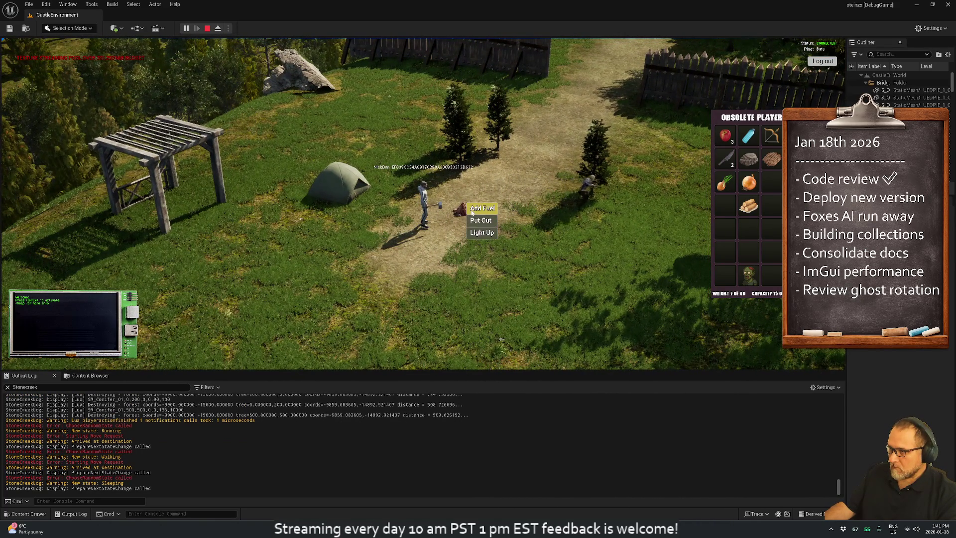
click(476, 210)
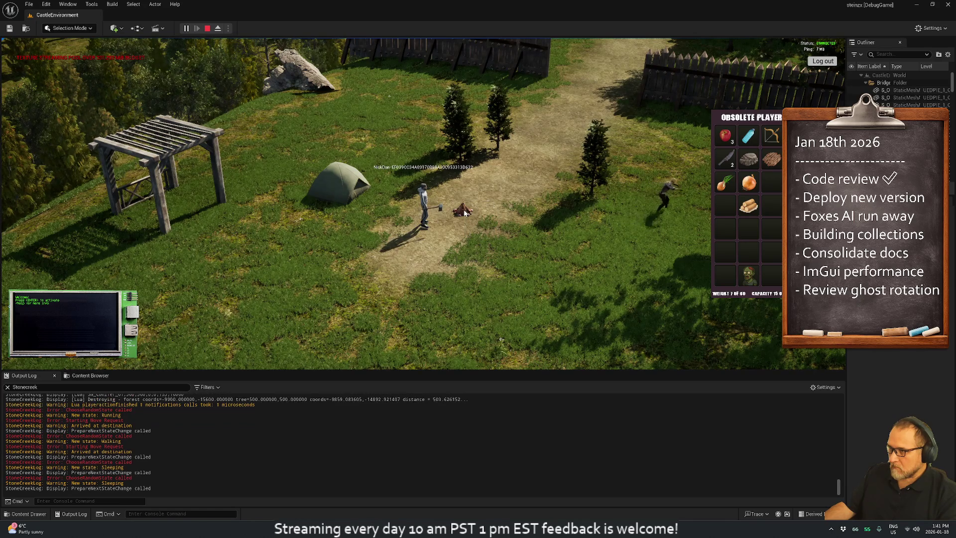
click(467, 213)
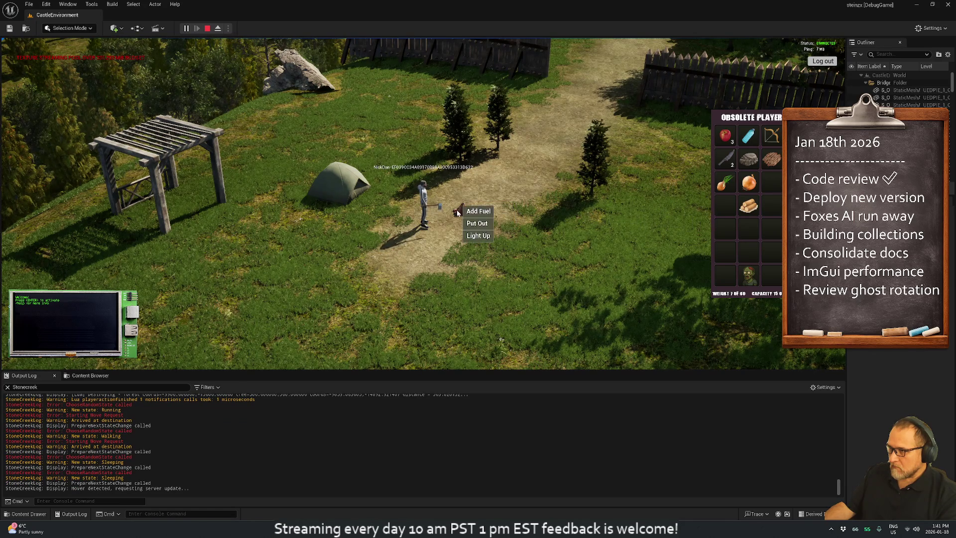
click(470, 214)
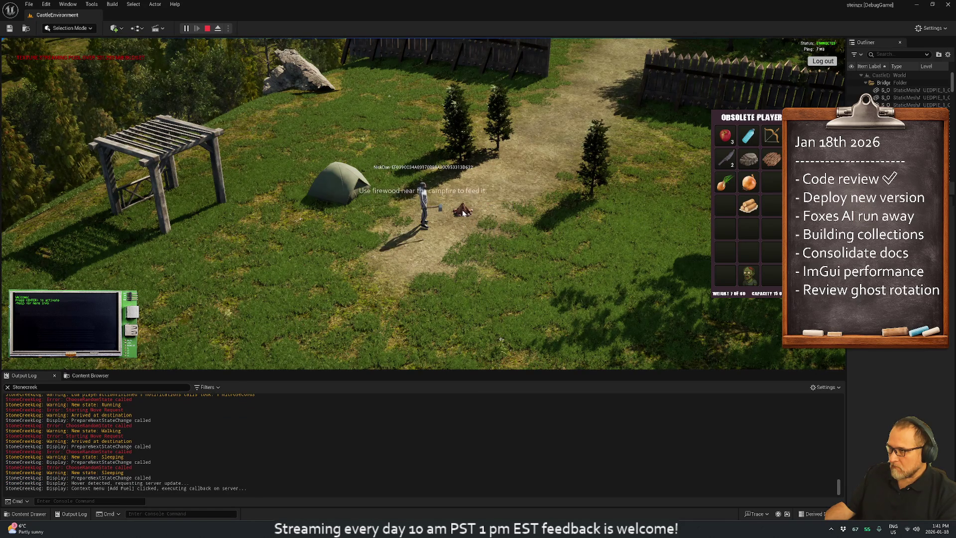
Step: Run to the nearby trees and chop down the tree beside the character
click(575, 162)
click(455, 177)
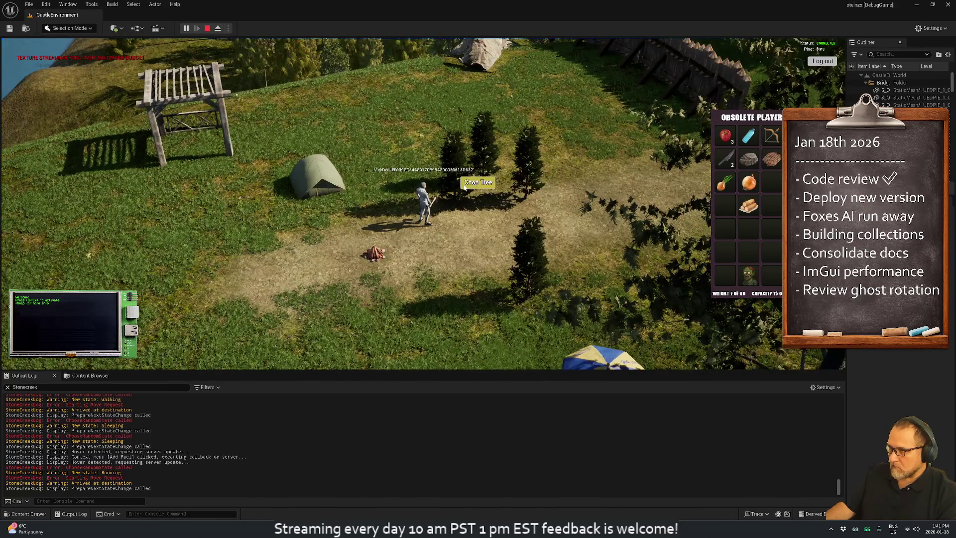
click(464, 186)
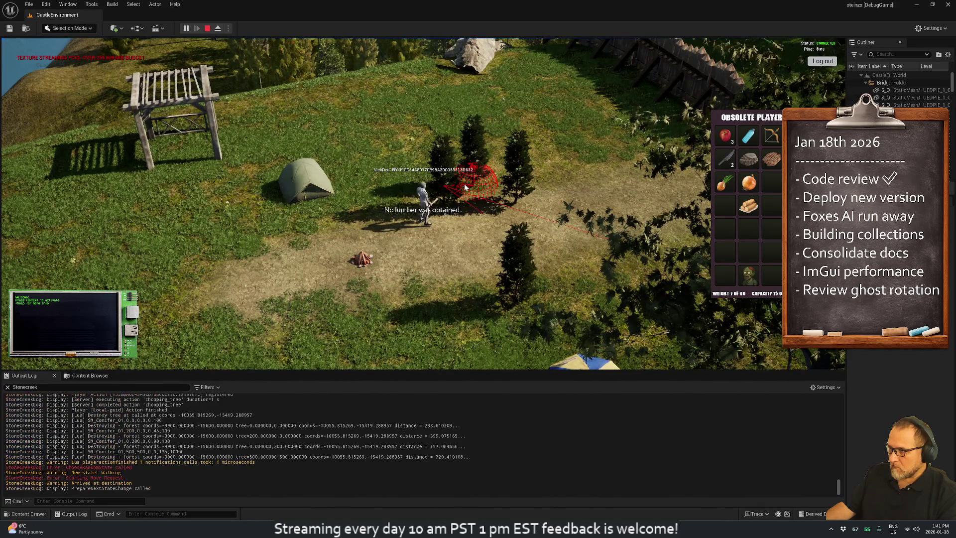
scroll(448, 194, up, 5)
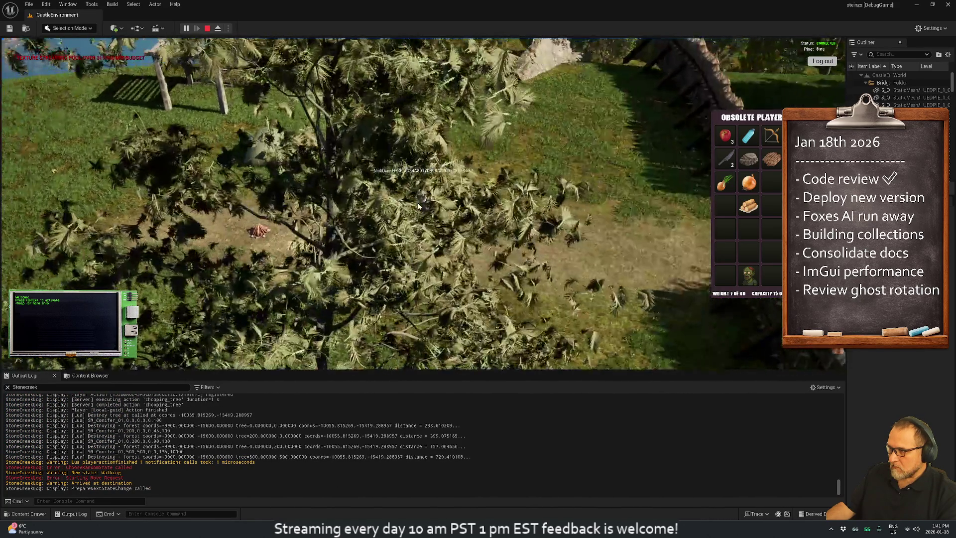
scroll(419, 206, down, 5)
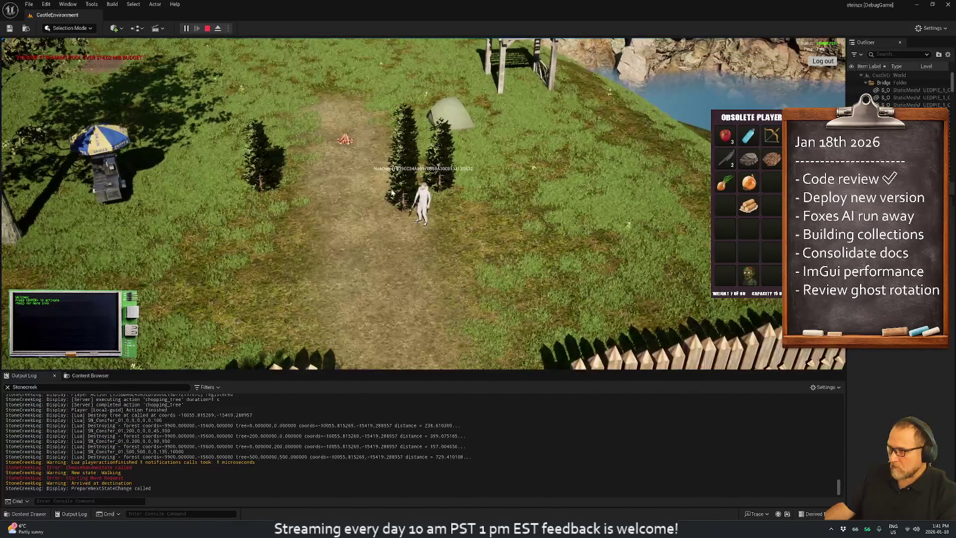
click(418, 188)
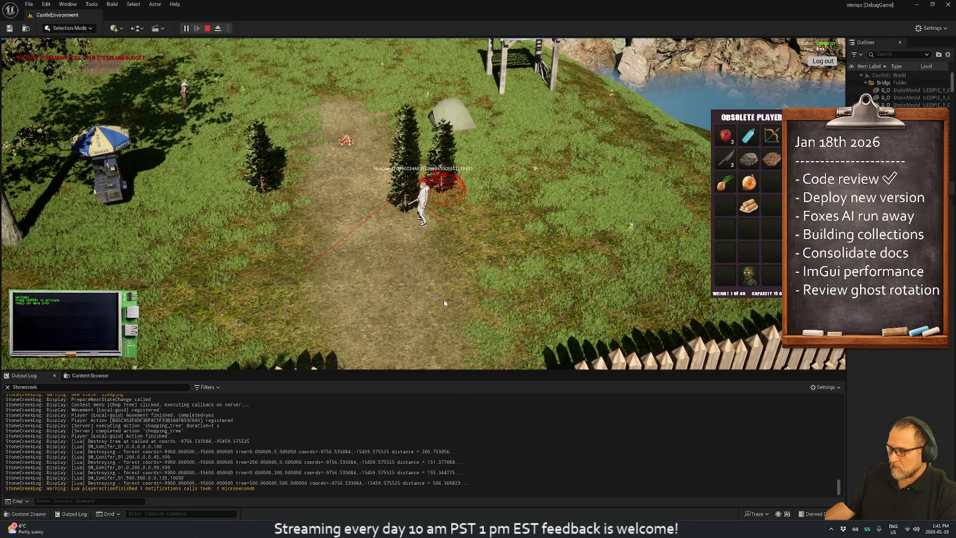
Step: Launch Visual Studio Code from system search
key(super)
text(code)
key(Return)
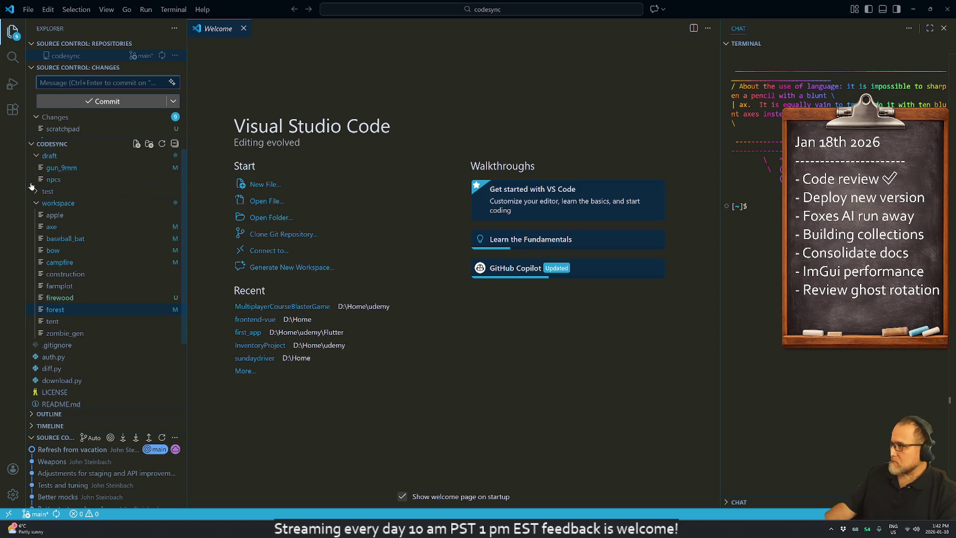
Step: Open the forest script from the Explorer at its Chop Tree handler, then focus the terminal
click(60, 298)
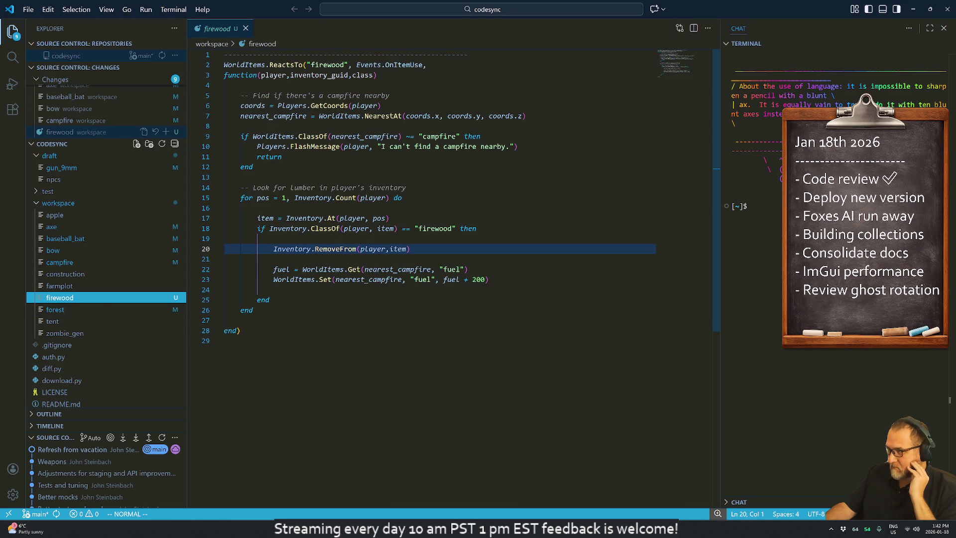
click(55, 309)
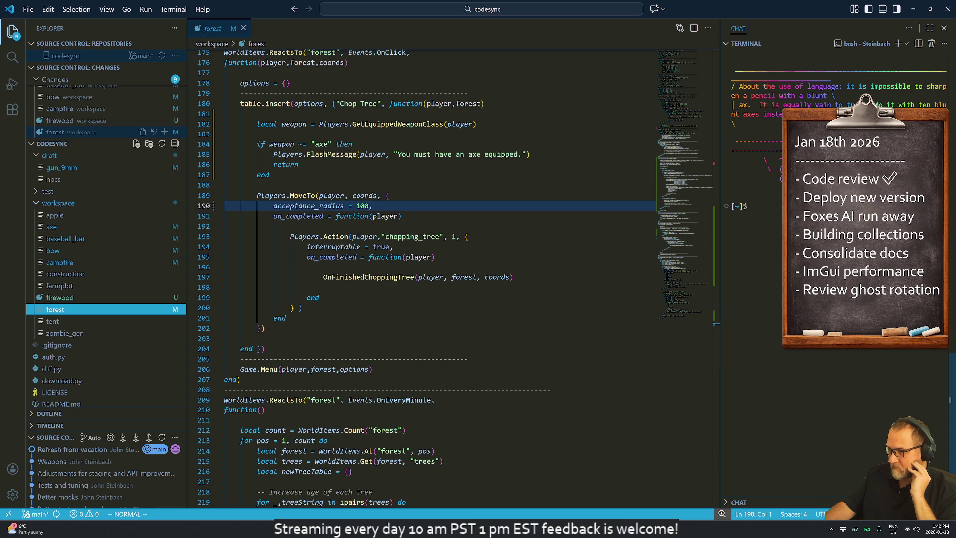
click(749, 205)
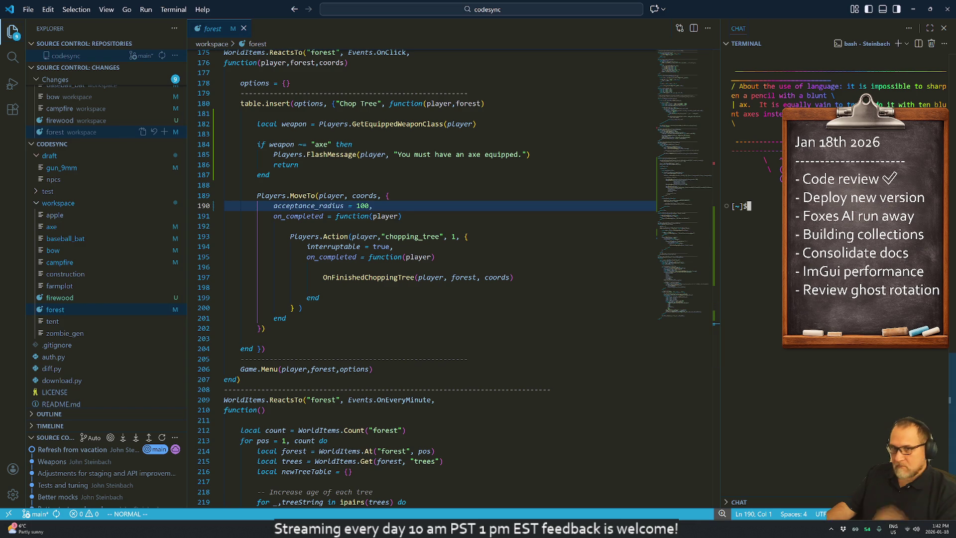
key(super)
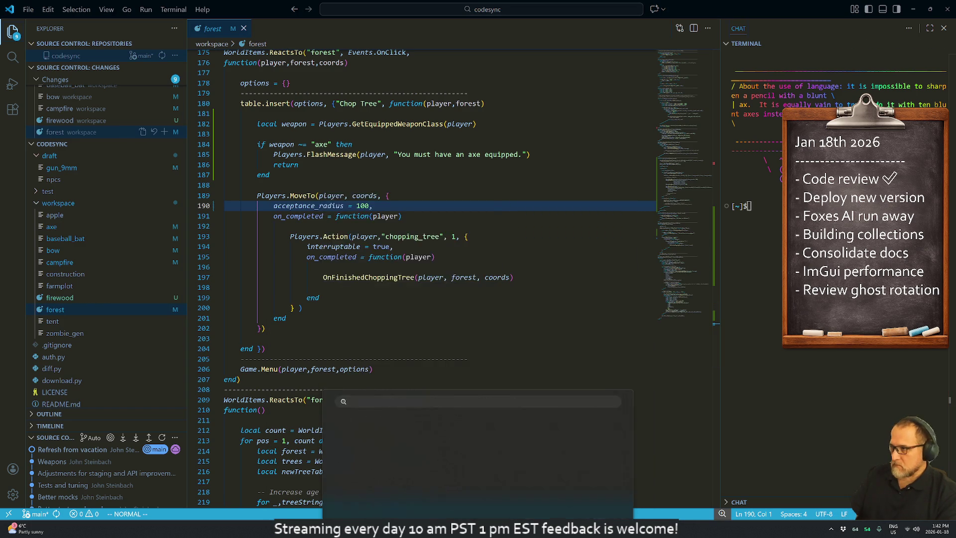
Step: Launch Cygwin, change into home/codesync using Tab completion, and minimize the window
text(cygwin)
key(Return)
text(cd home/cod)
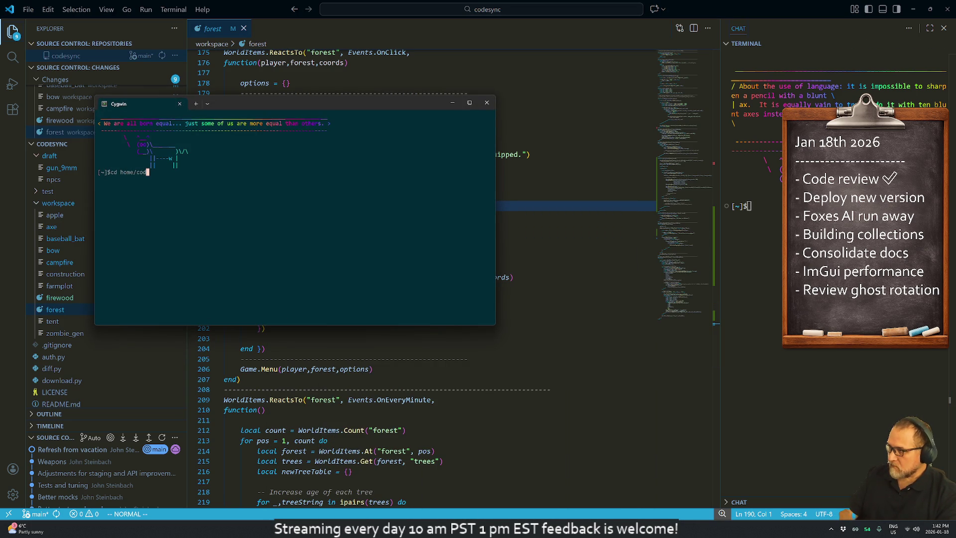
key(Tab)
key(Return)
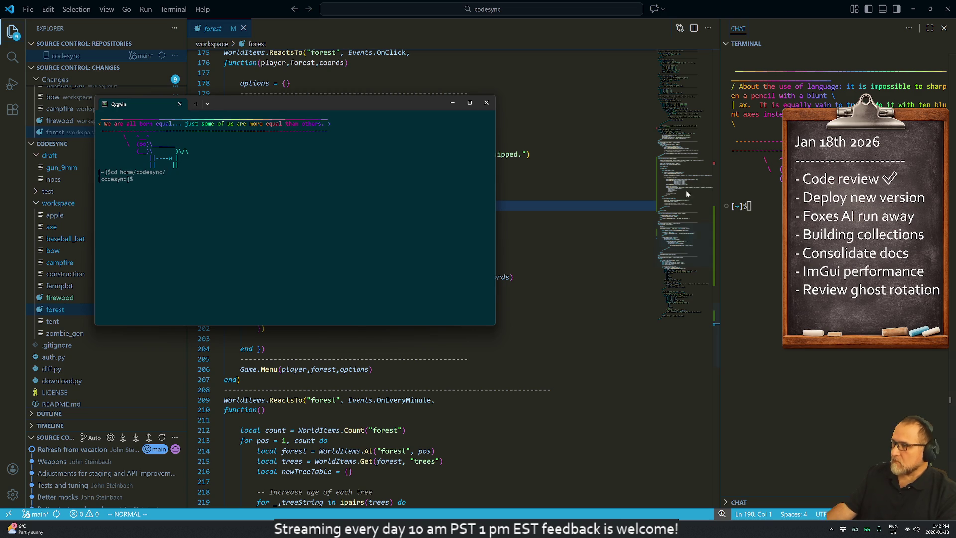
key(super+shift+Right)
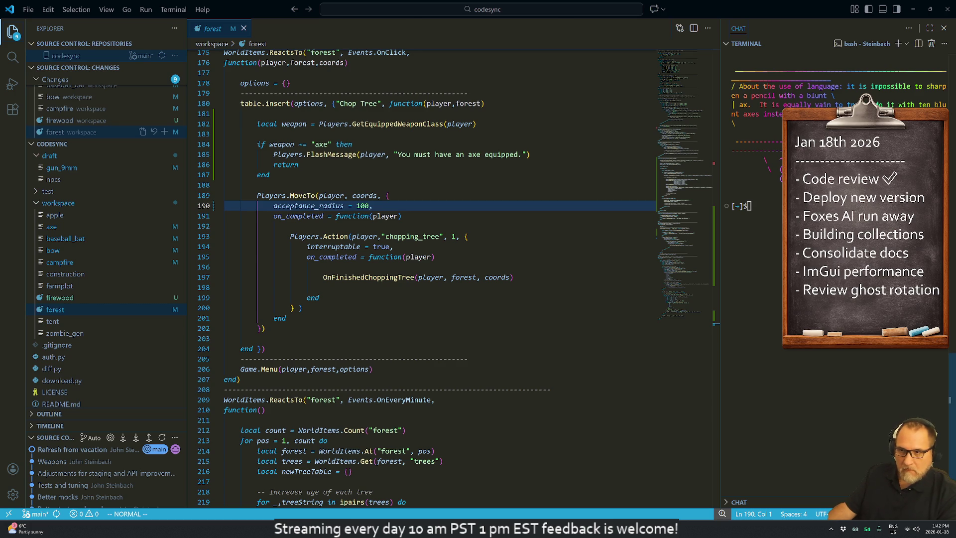
Step: Paste the copied command into the VS Code terminal and run auth_token to print a token
text(auth_t)
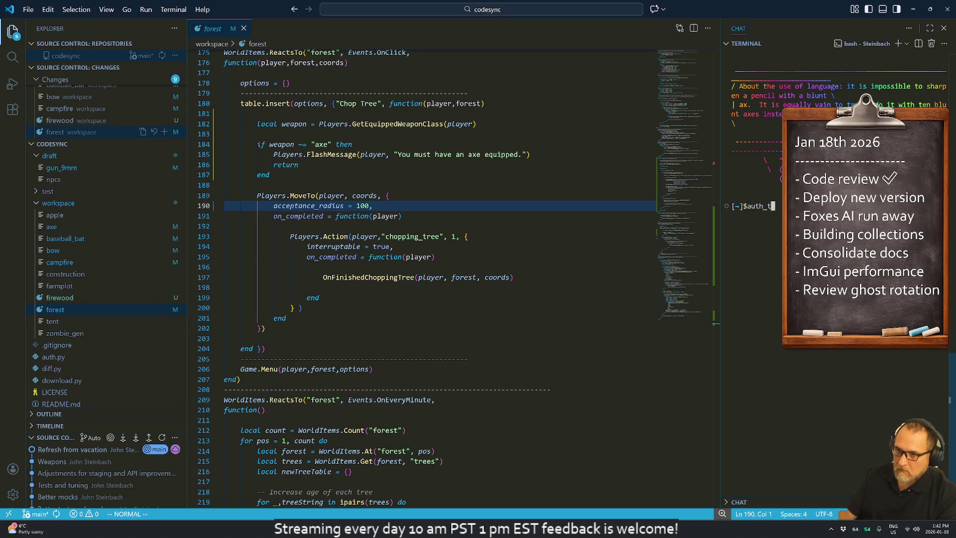
text(oke)
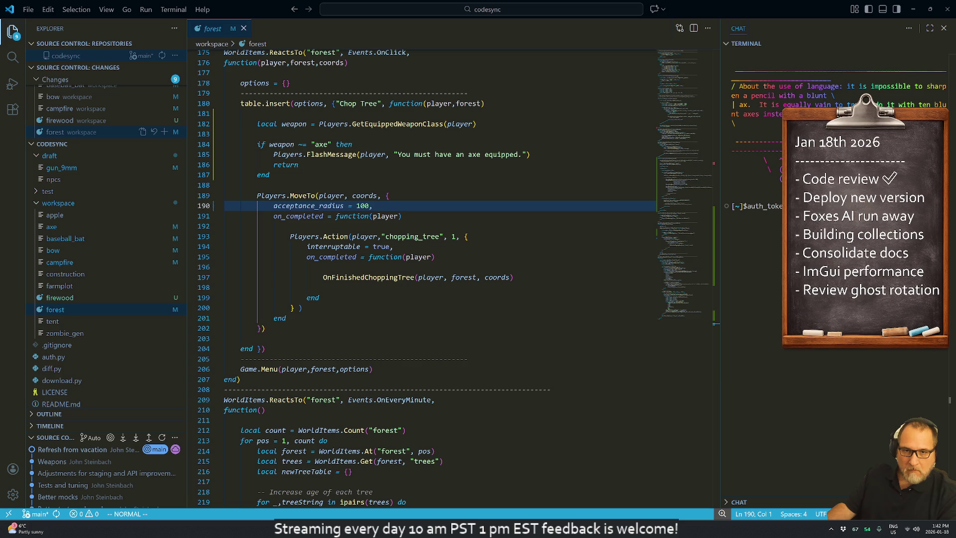
key(alt+Tab)
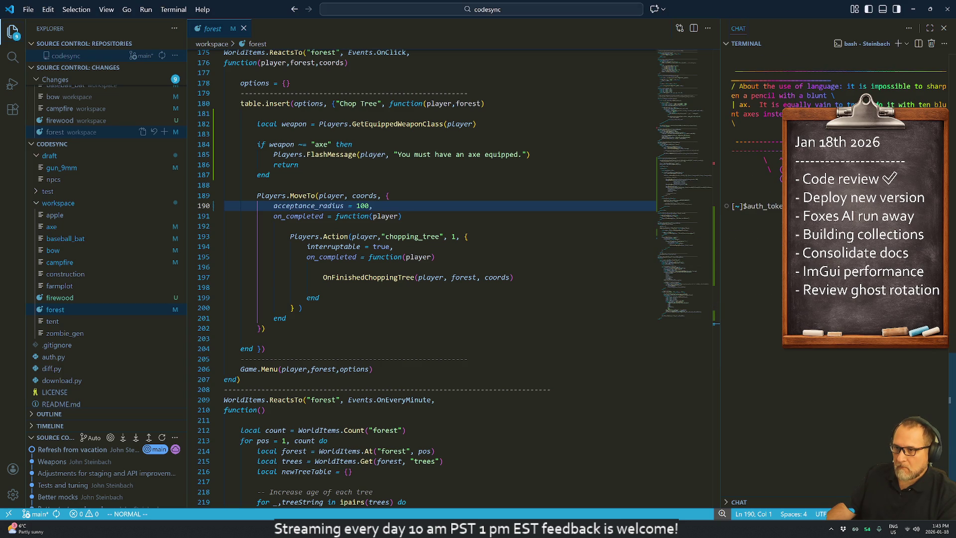
click(48, 9)
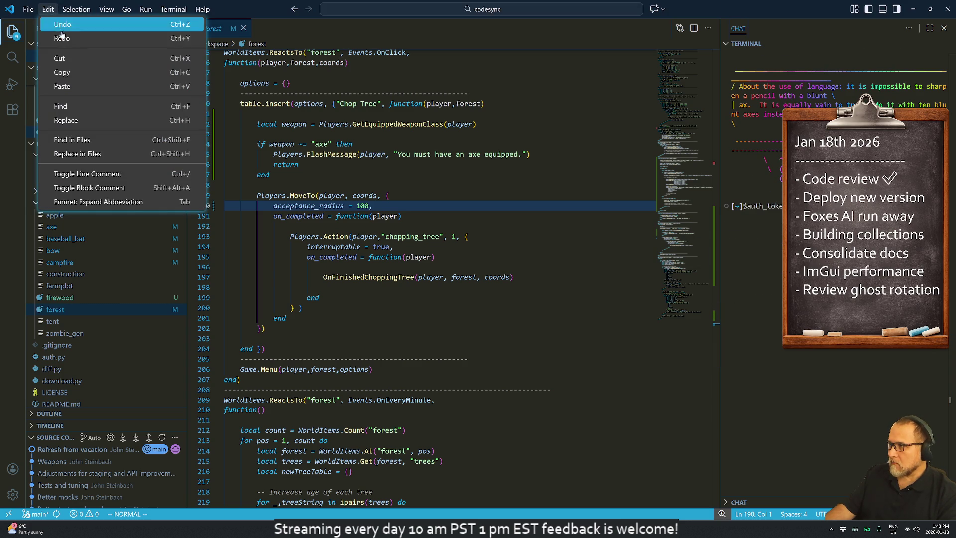
click(80, 87)
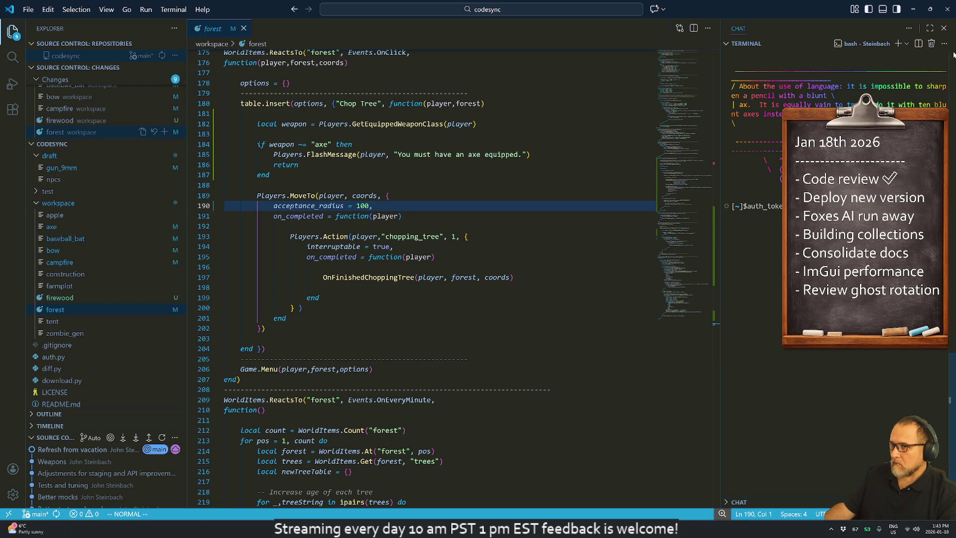
key(Return)
key(Return)
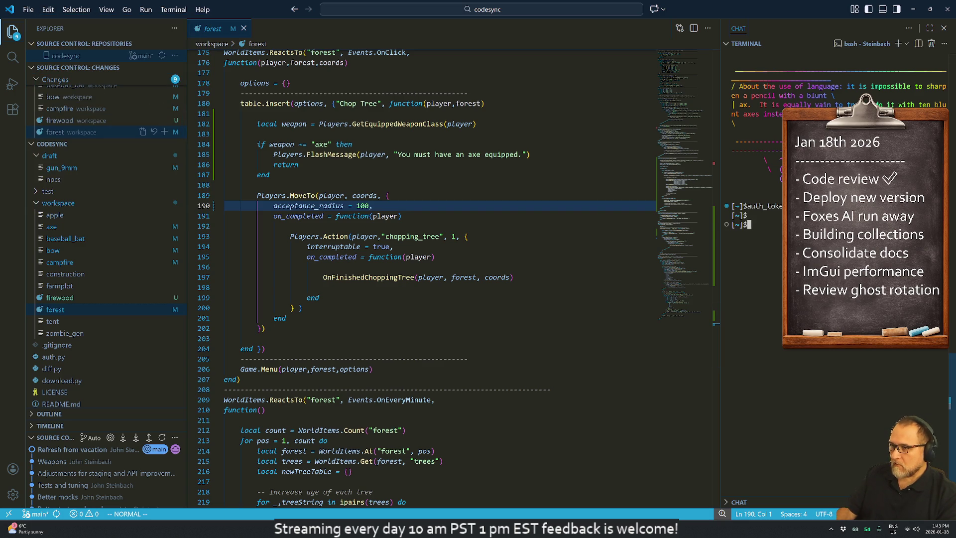
text(auth_toke)
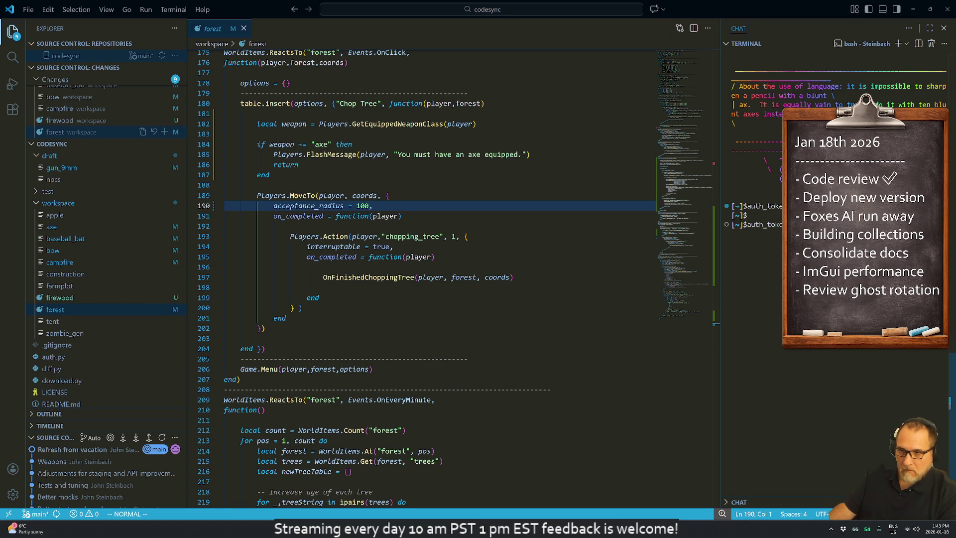
key(Return)
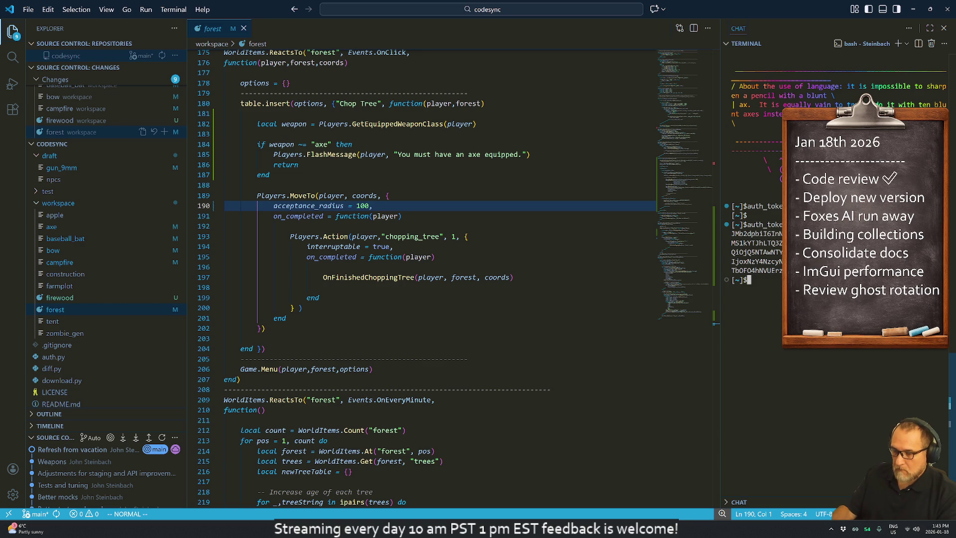
Step: Clear the terminal, move into home/codesync/, and list its files
text(clear)
key(Return)
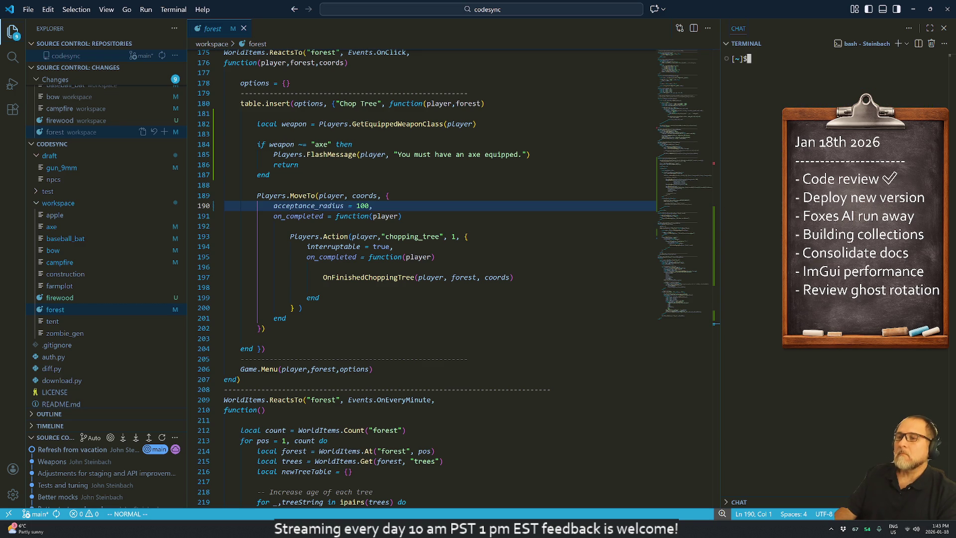
text(cd home/co)
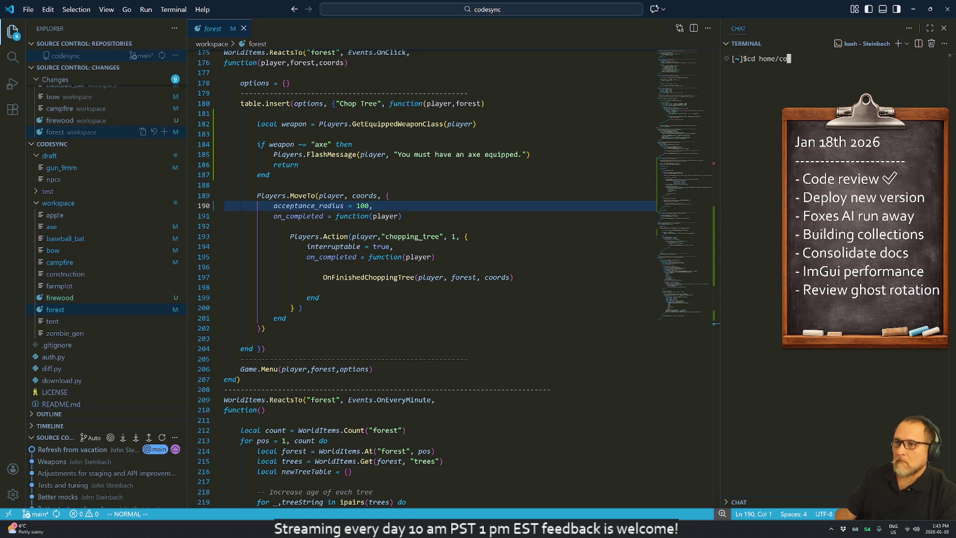
text(desync/)
key(Return)
text(ls)
key(Return)
key(Return)
key(Return)
key(Return)
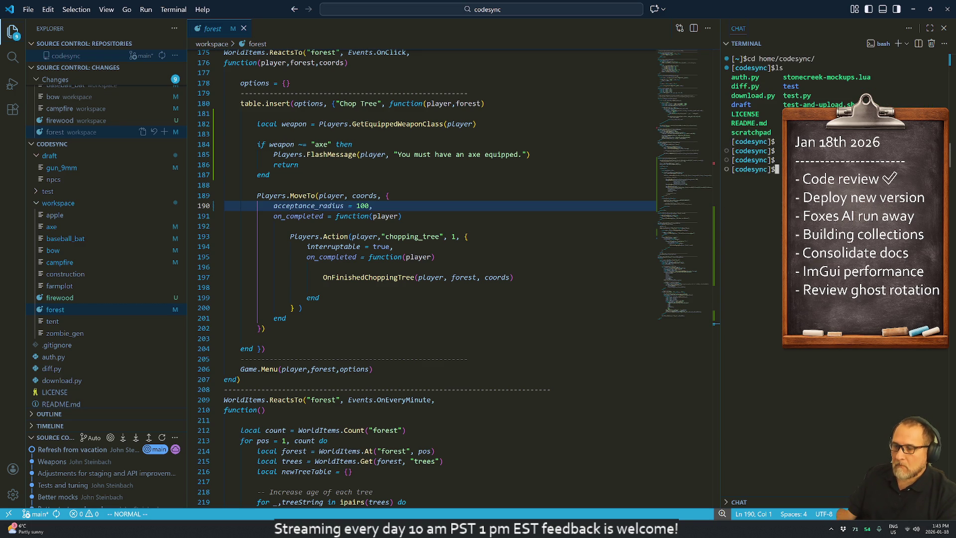
Step: Recall the python sync server command from history and rerun it on port 8088 with auth
key(ctrl+r)
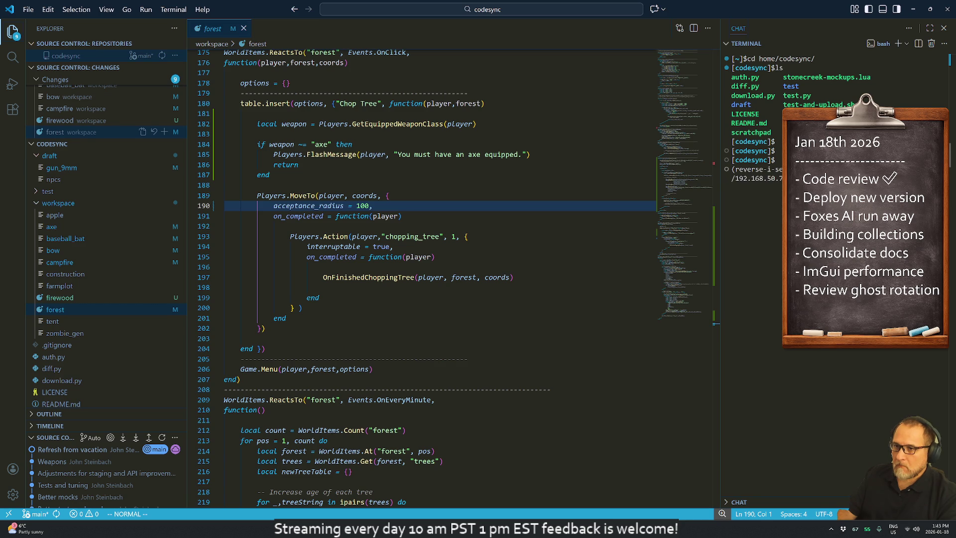
key(Return)
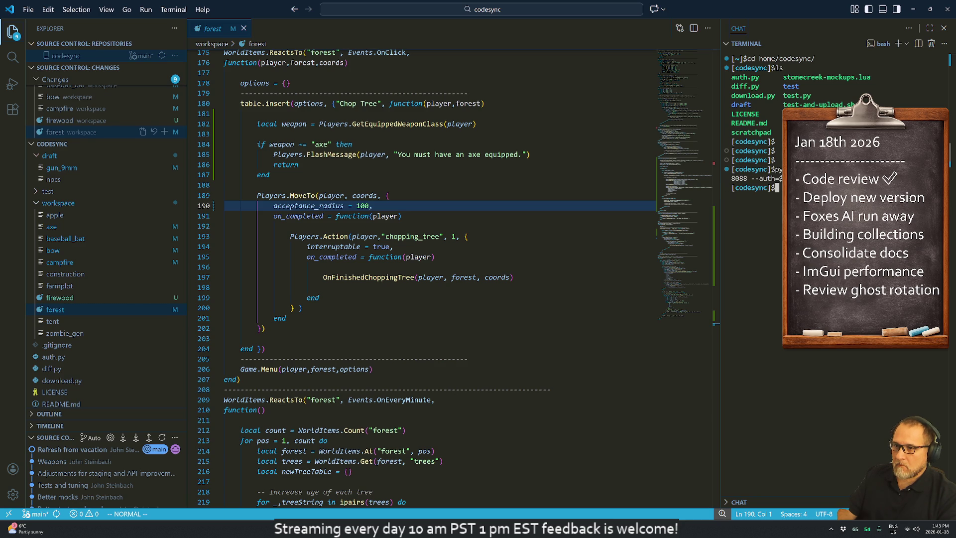
key(Return)
key(Return)
key(Return)
key(ctrl+r)
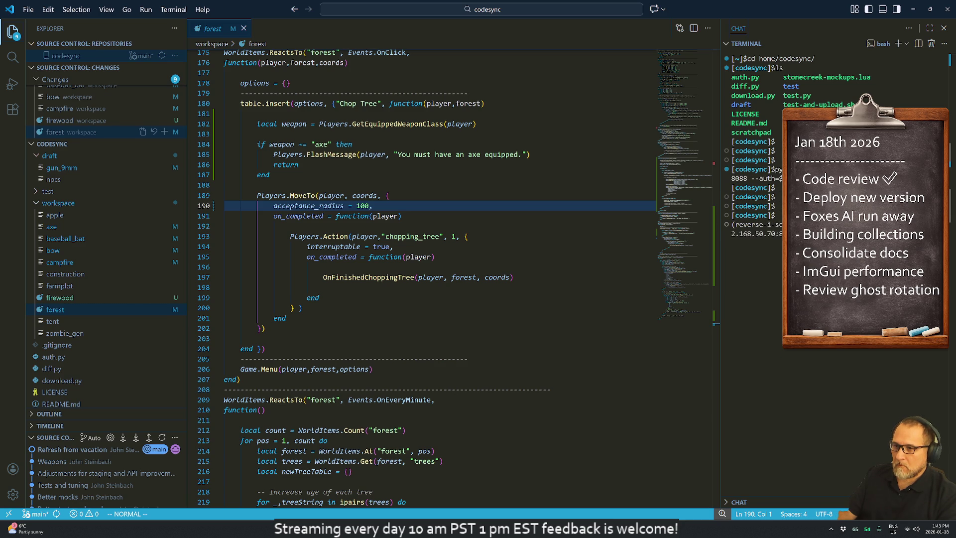
key(Return)
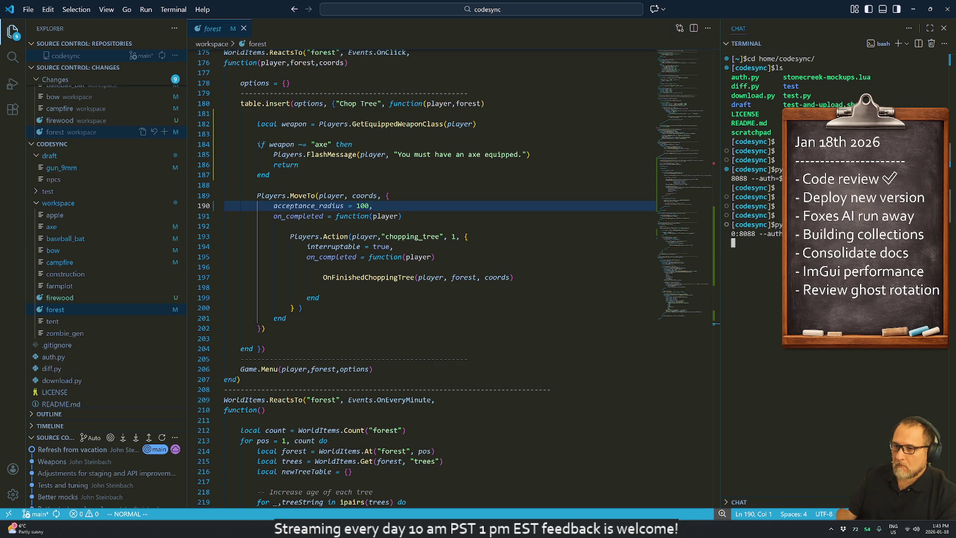
key(Return)
key(Return)
key(Return)
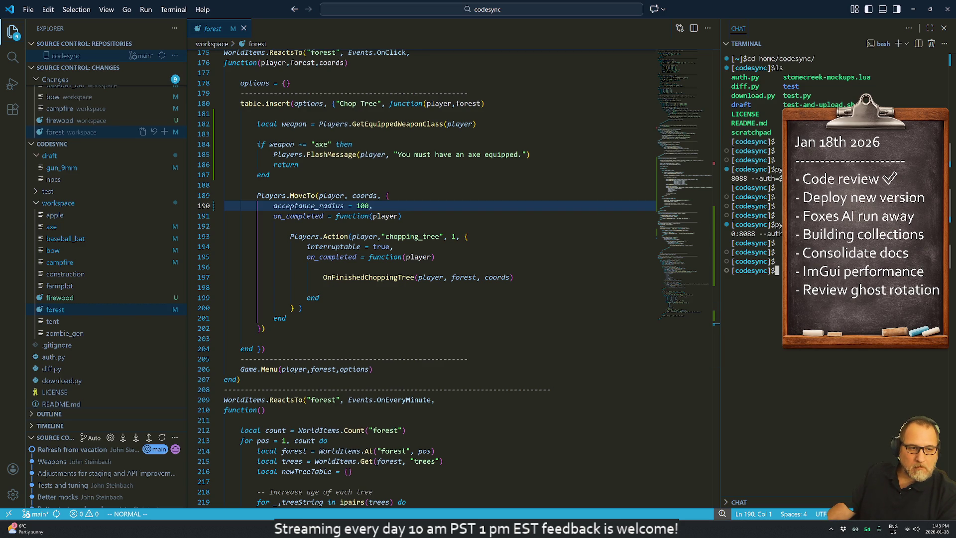
key(alt+Tab)
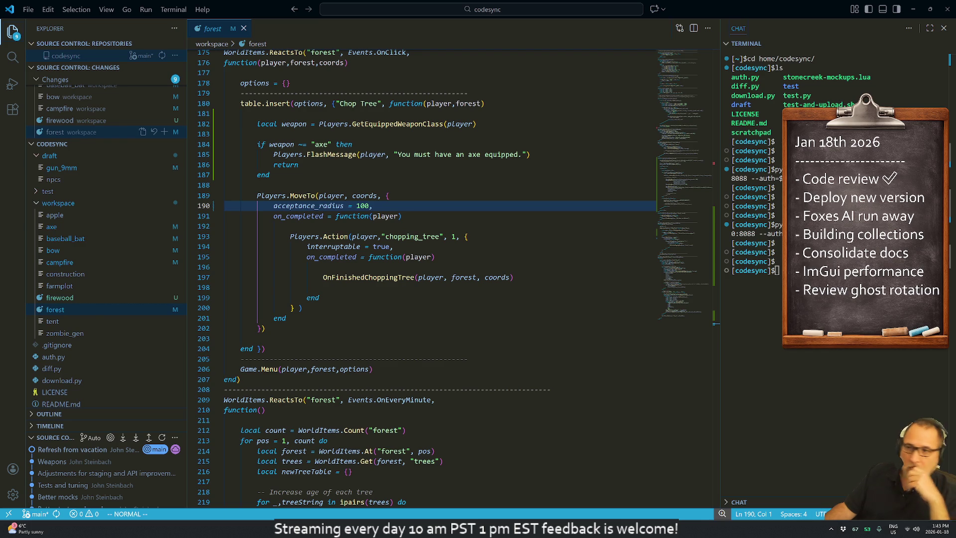
Step: Scroll through the forest script past the on_completed handler around lines 195-205
key(alt+Tab)
click(433, 256)
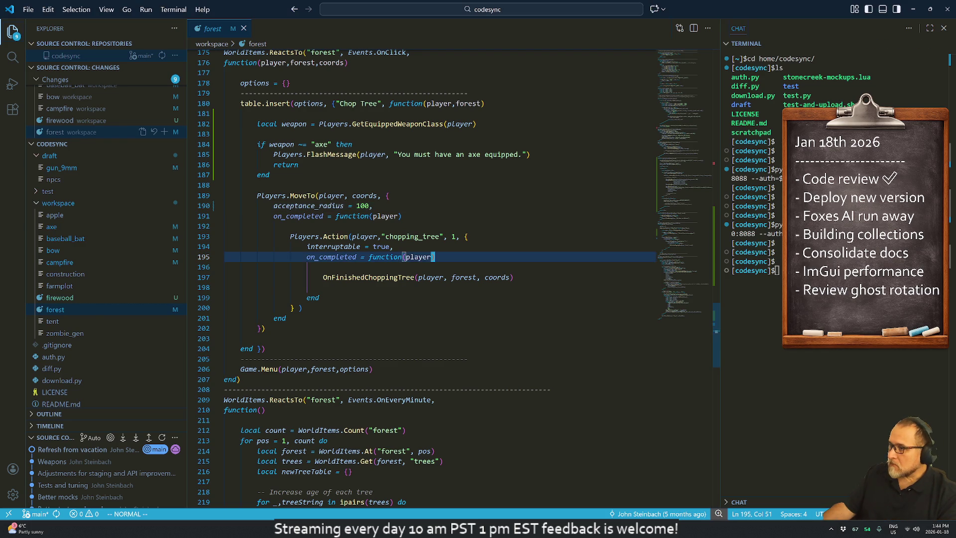
scroll(454, 289, down, 3)
scroll(454, 288, down, 1)
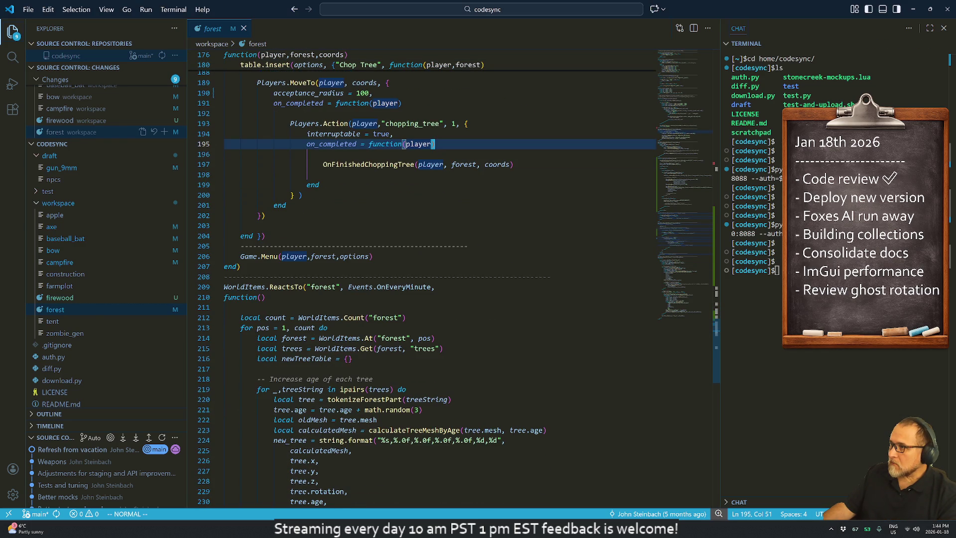
click(467, 246)
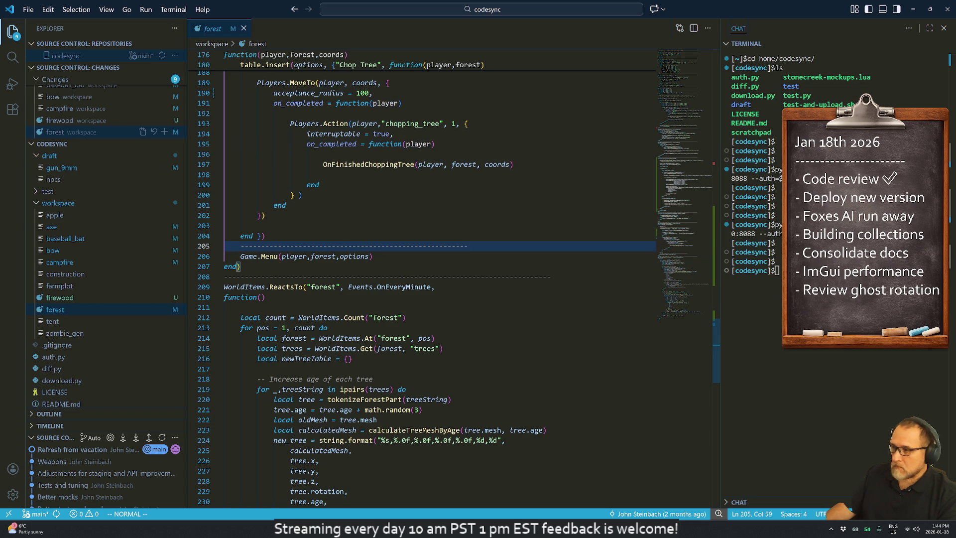
scroll(421, 288, down, 8)
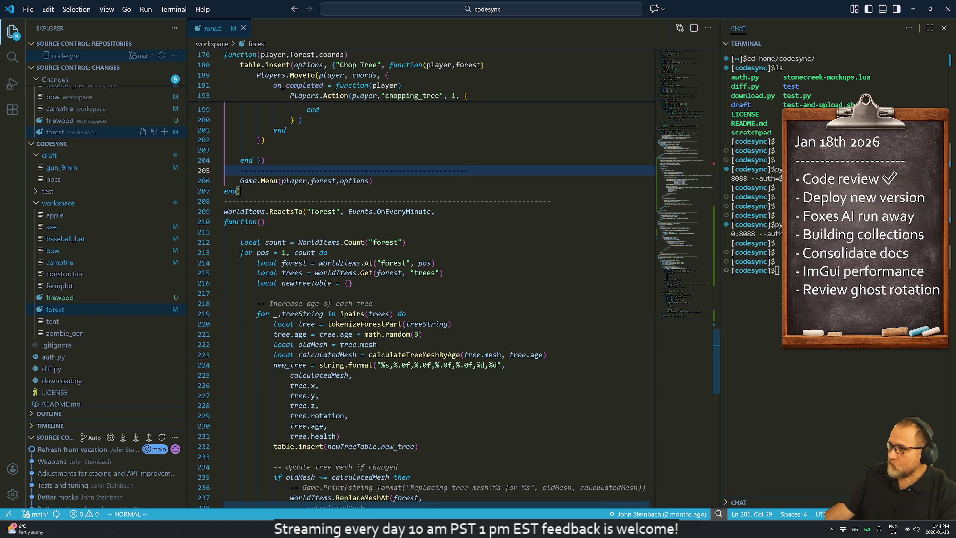
scroll(455, 278, down, 7)
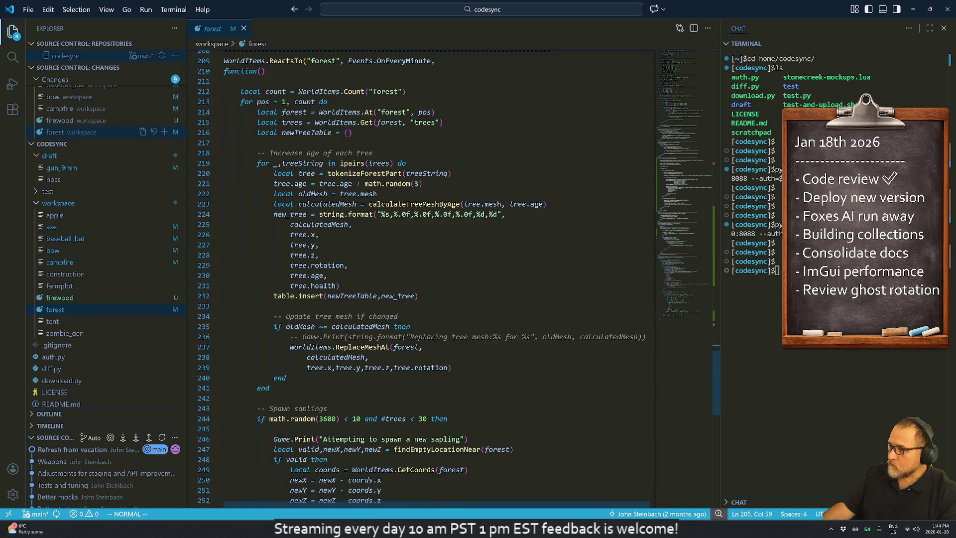
scroll(422, 278, down, 5)
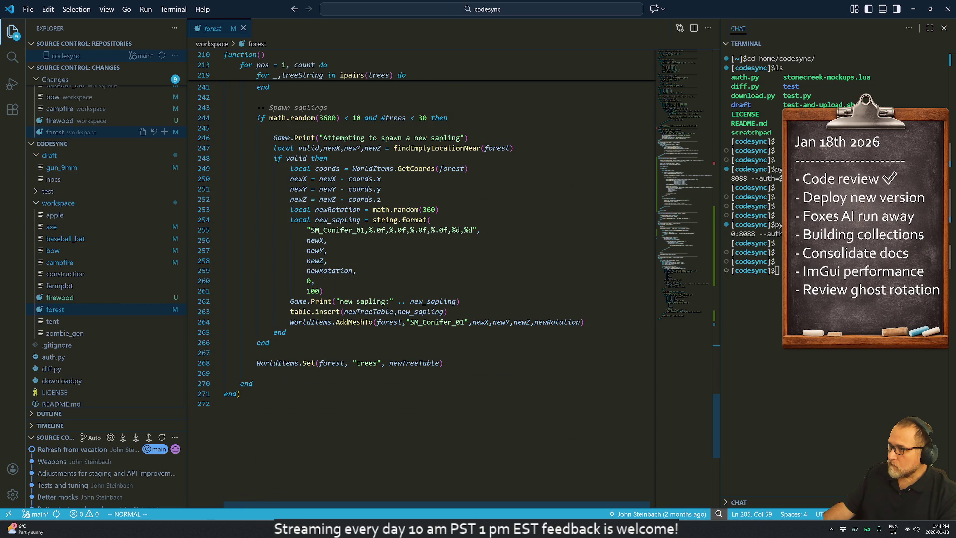
scroll(422, 289, up, 9)
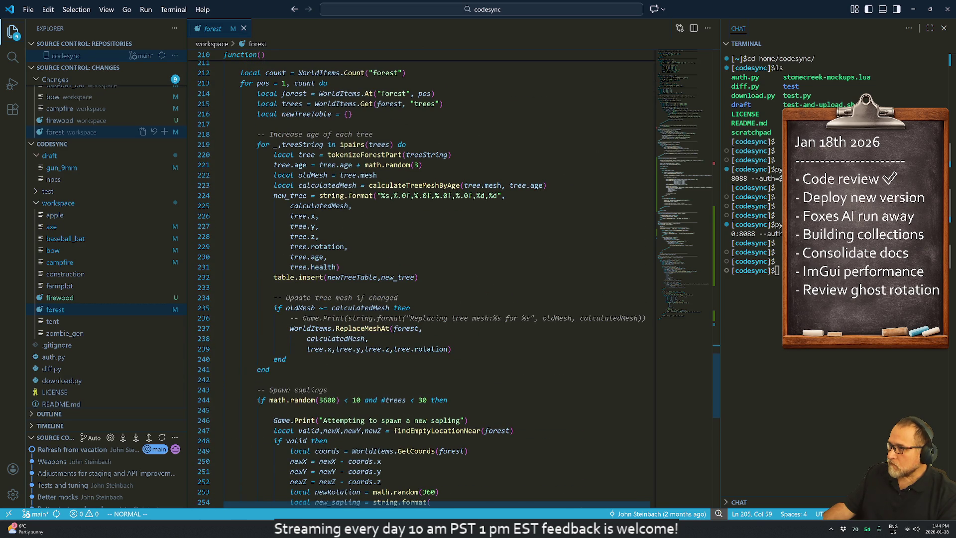
Step: Search the script for 'chop' and move up to the Chop Tree option
click(345, 246)
text(/cut)
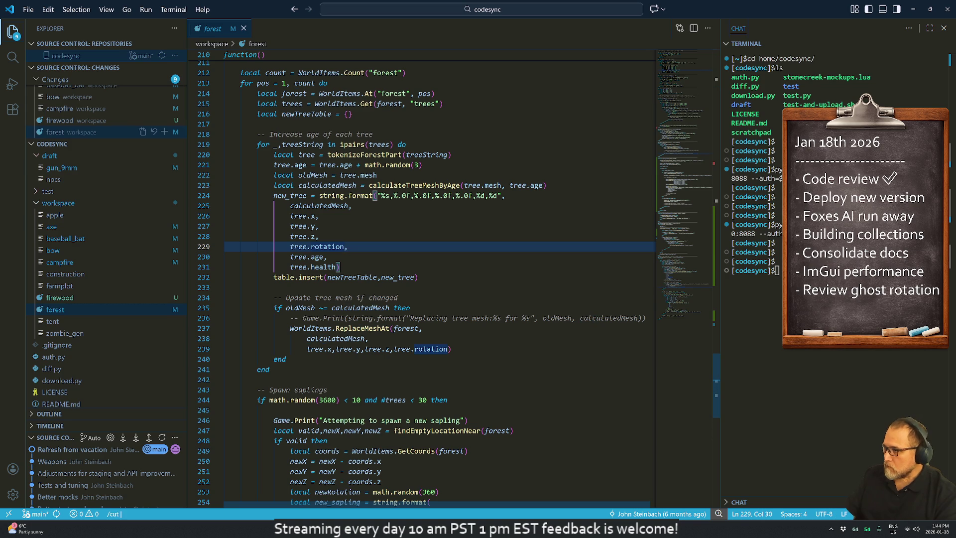
key(BackSpace)
key(BackSpace)
text(hop)
key(Return)
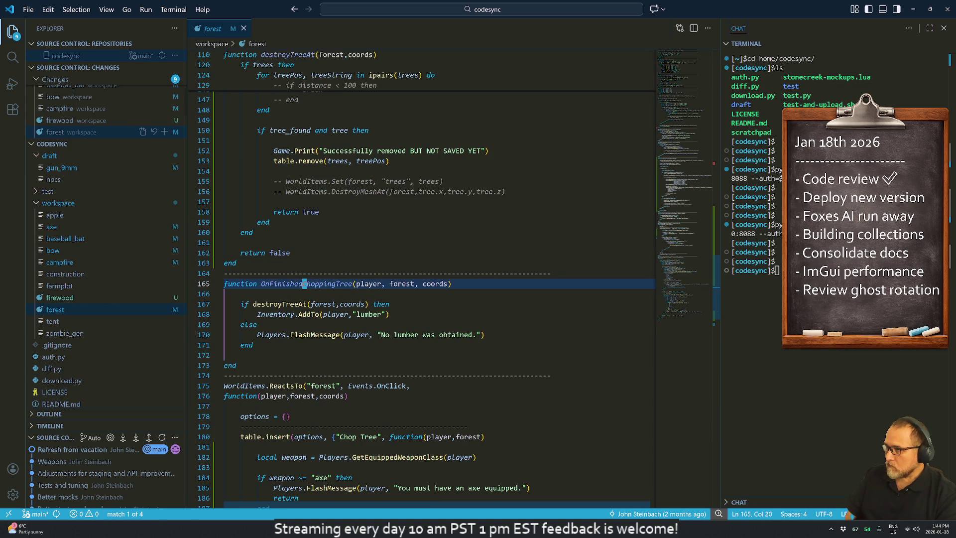
key(n)
key(n)
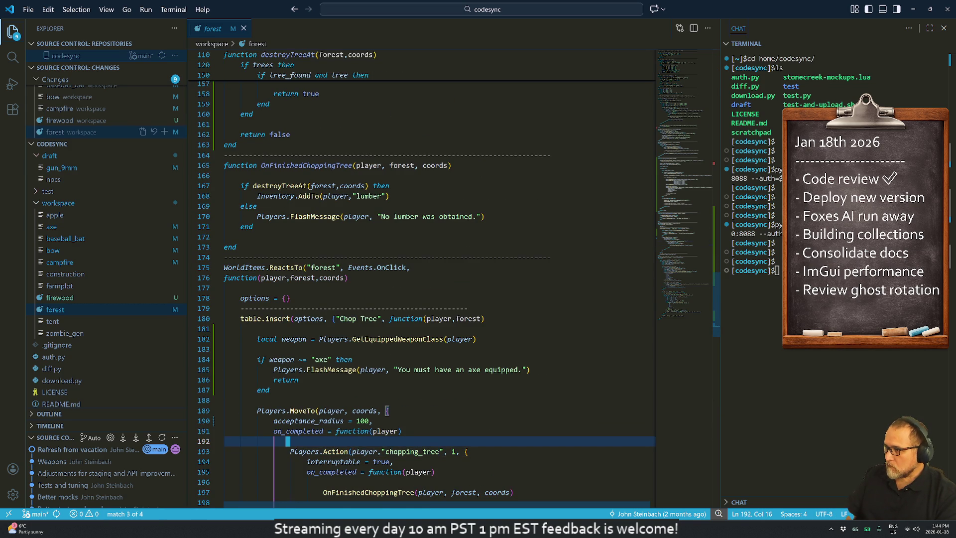
key({)
key({)
key(k)
key(z)
key(t)
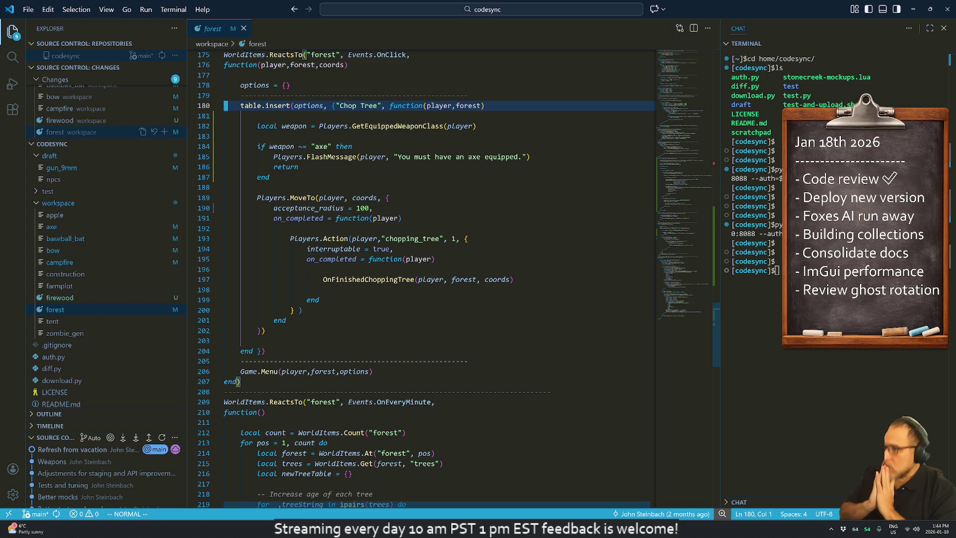
Step: Follow OnFinishedChoppingTree to the destroyTreeAt definition and its distance calculation line
text(/)
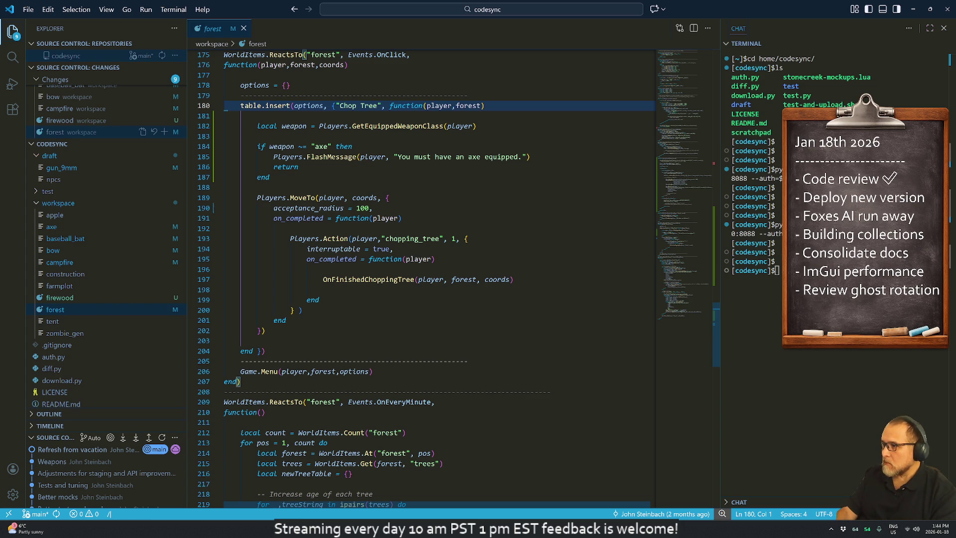
text(OnFinish)
key(Return)
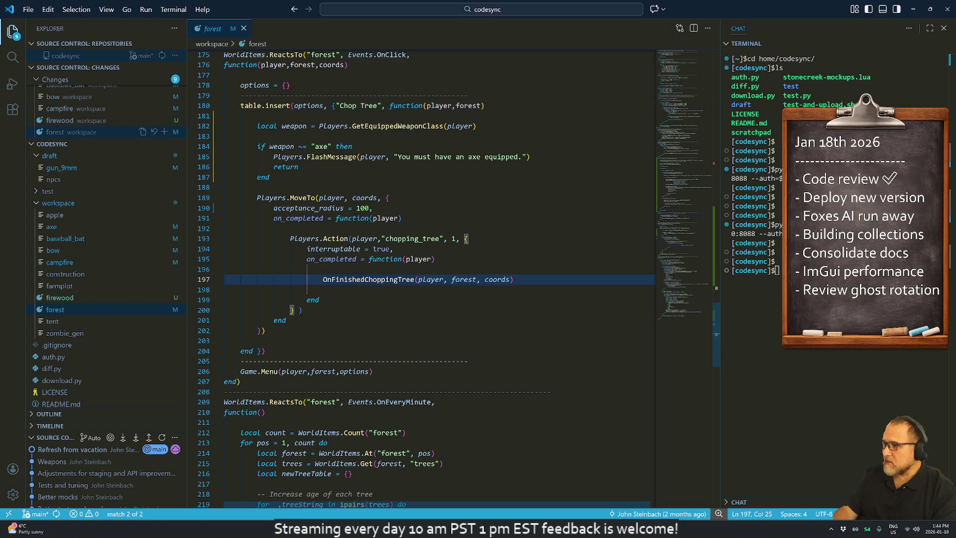
key(n)
key(j)
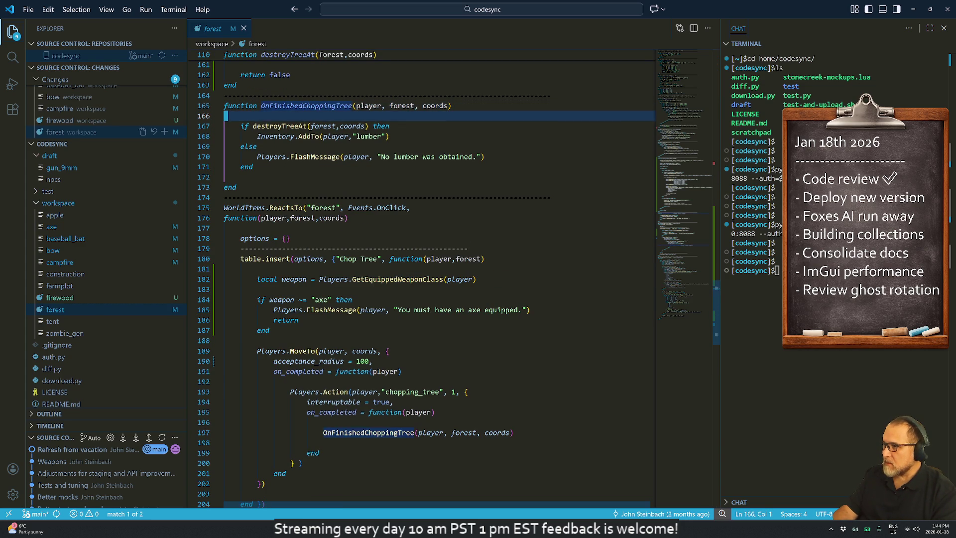
click(262, 126)
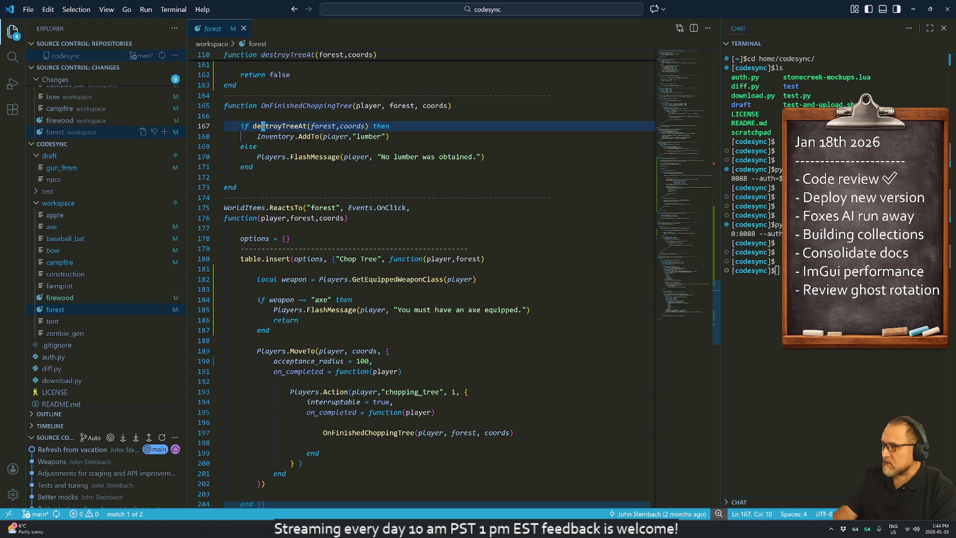
text(/destroytree)
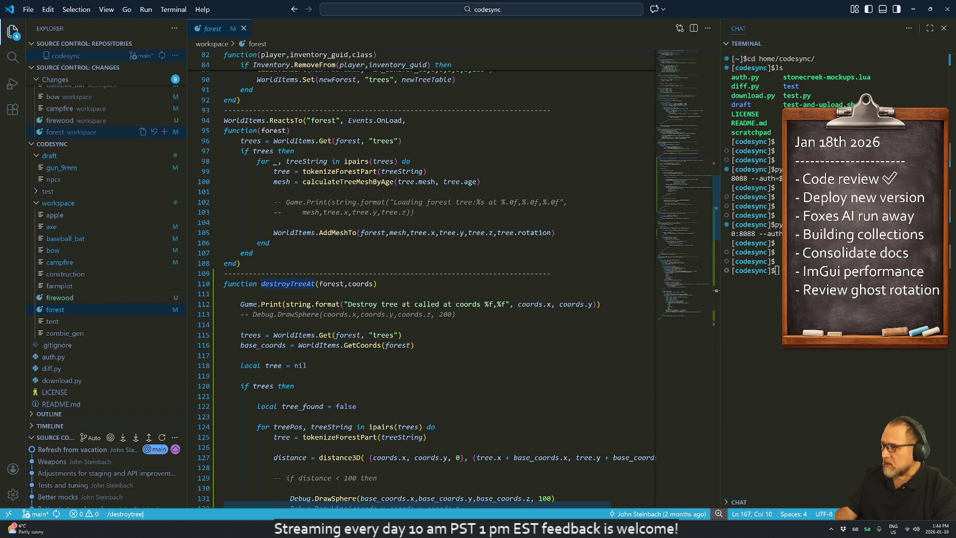
key(Return)
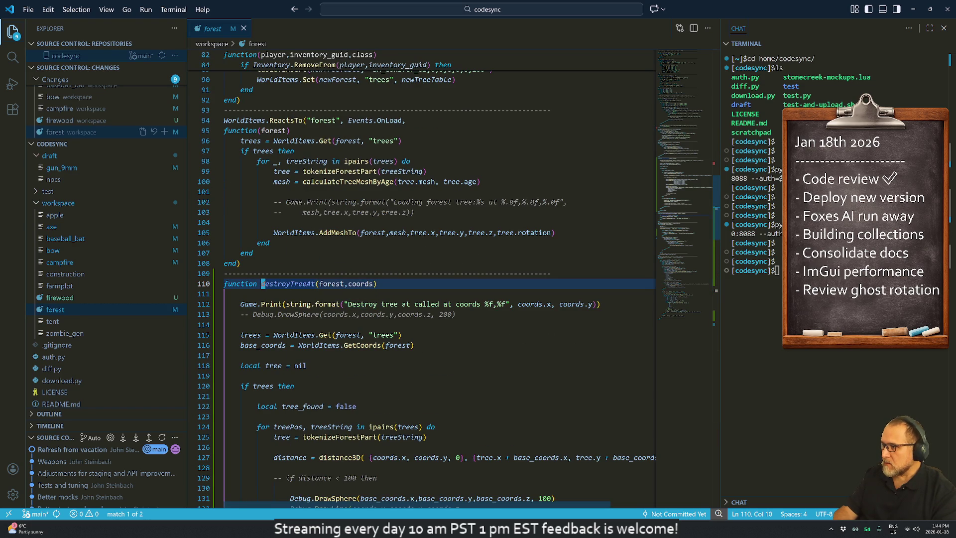
key(j)
key(j)
key(j)
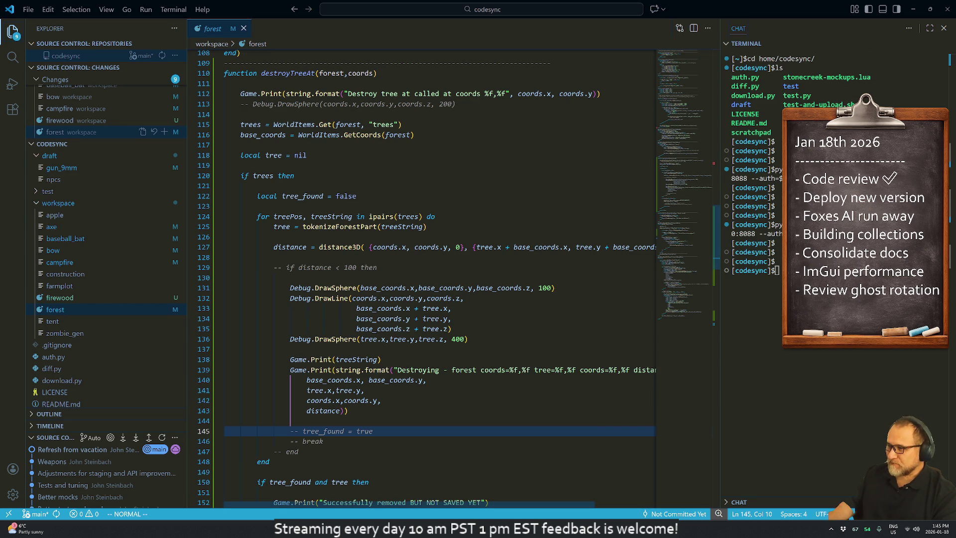
click(225, 256)
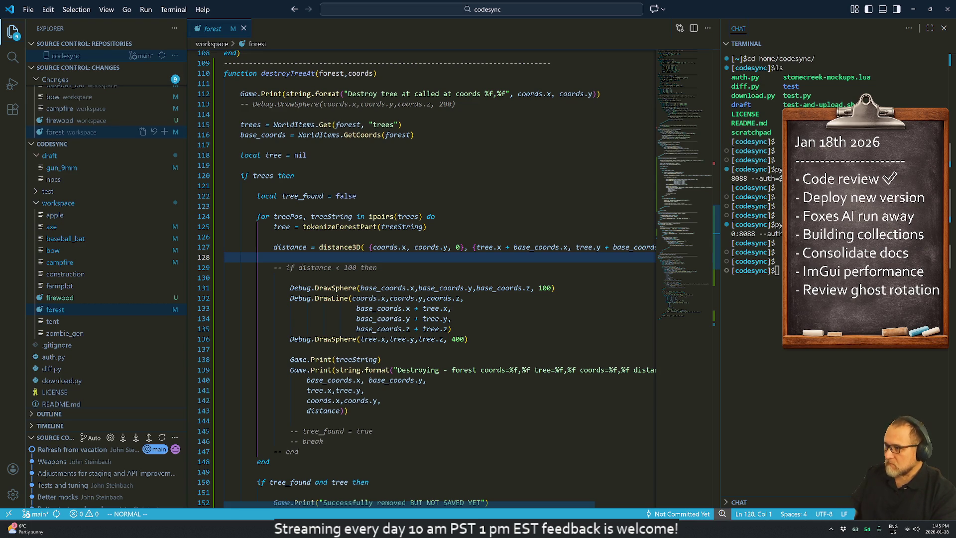
Step: Search for Game.Print and DrawSphere calls, landing on the commented DrawSphere on line 113
text(jj/Game)
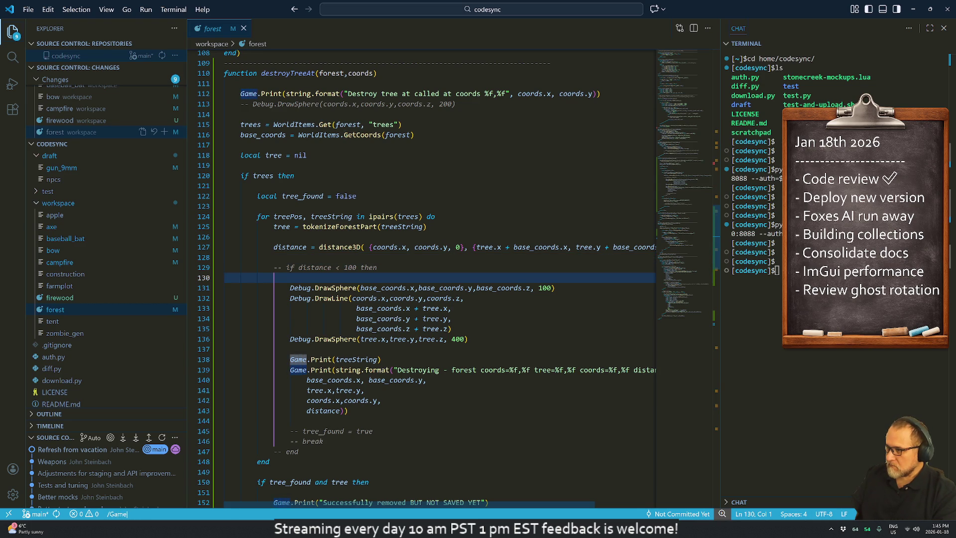
key(Return)
text(n)
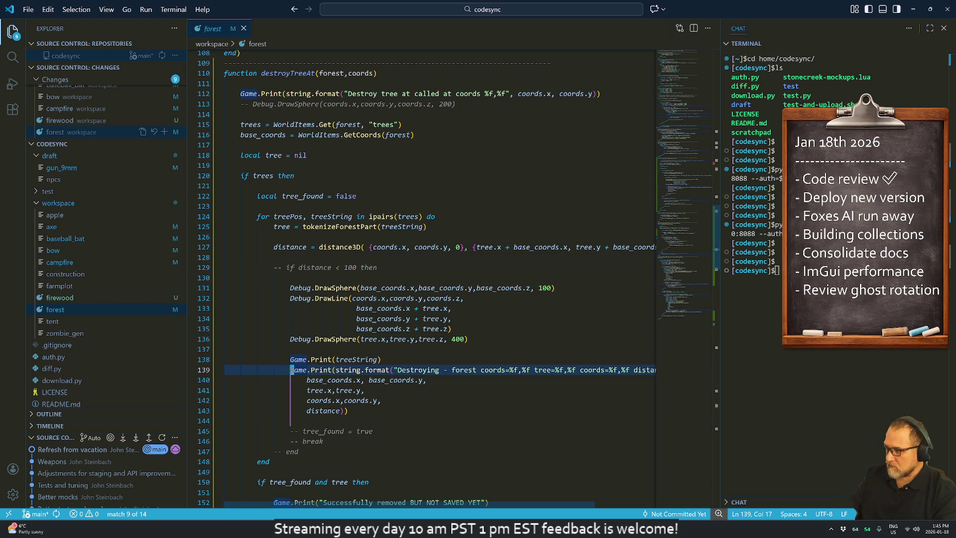
text(/Draw)
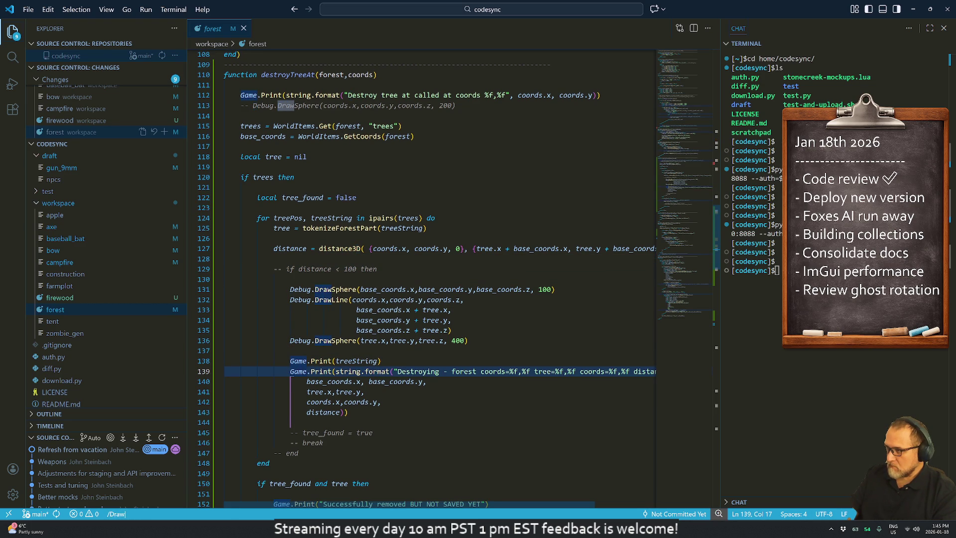
key(Return)
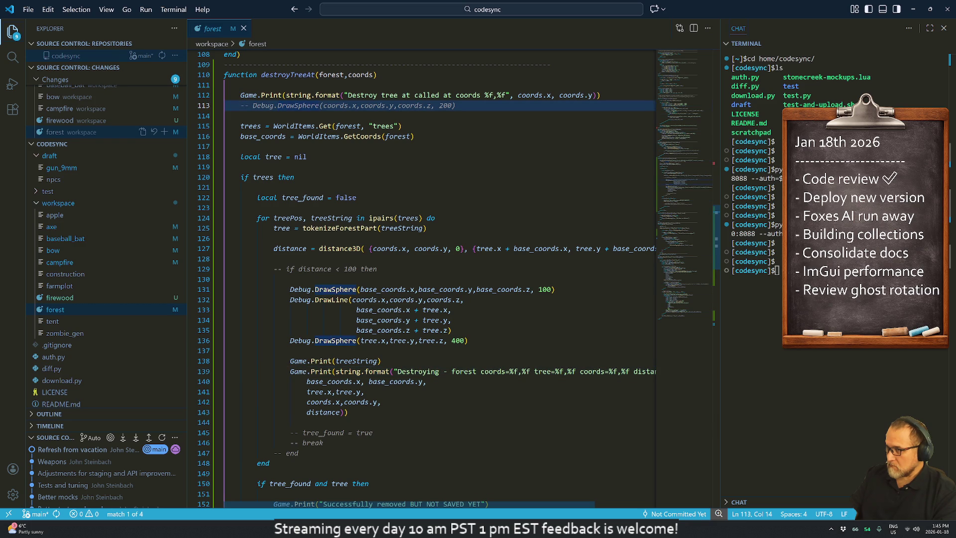
key(ctrl+y)
key(ctrl+y)
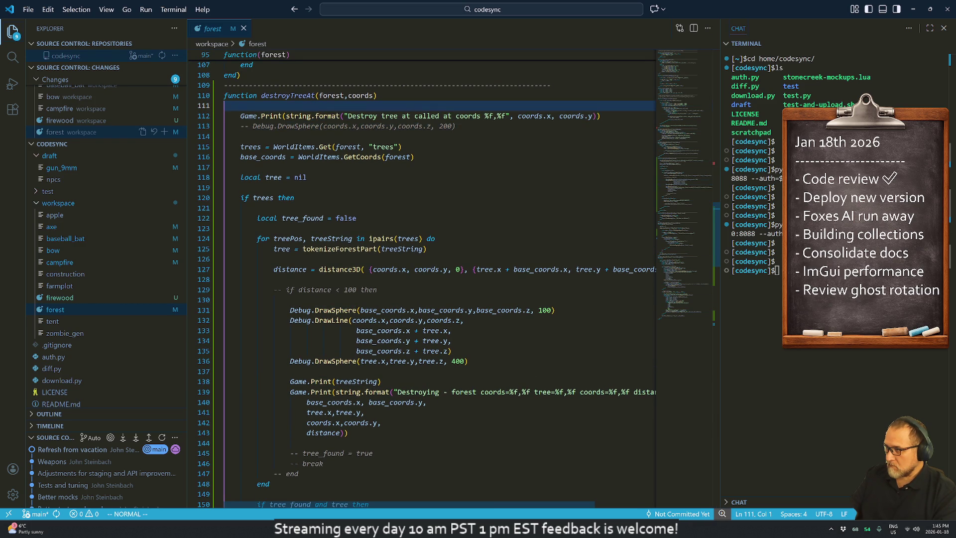
key(n)
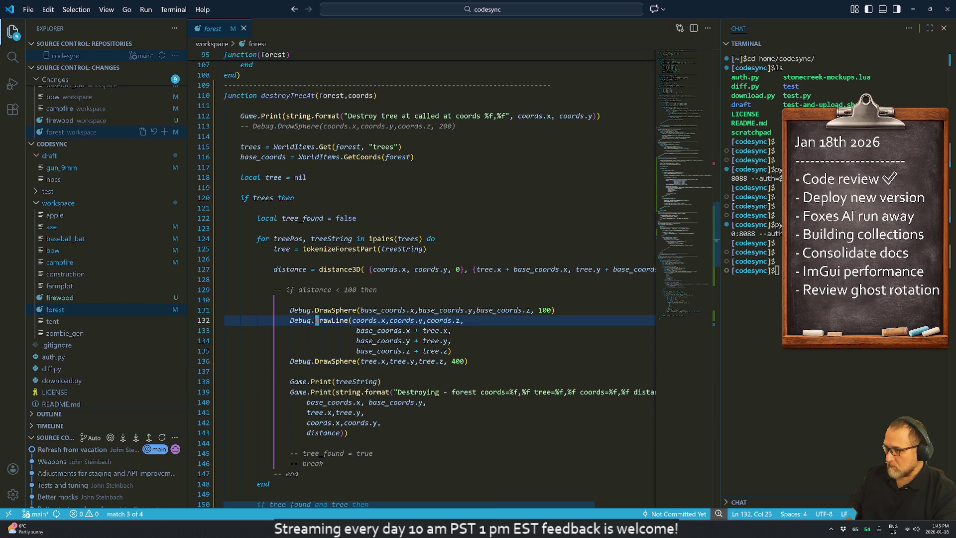
key(shift+n)
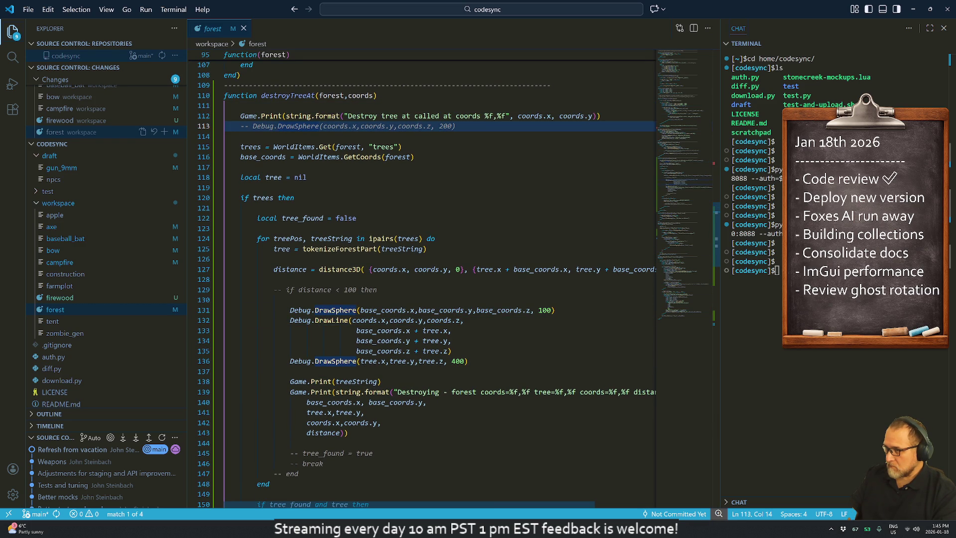
Step: Uncomment line 113's Debug.DrawSphere, change its radius from 200 to 50, and save with :w
key(ctrl+slash)
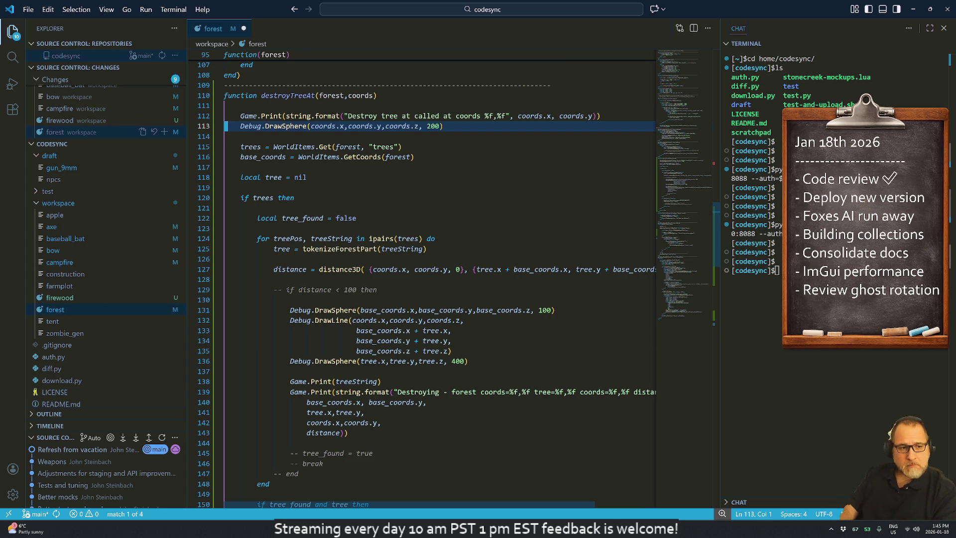
click(337, 126)
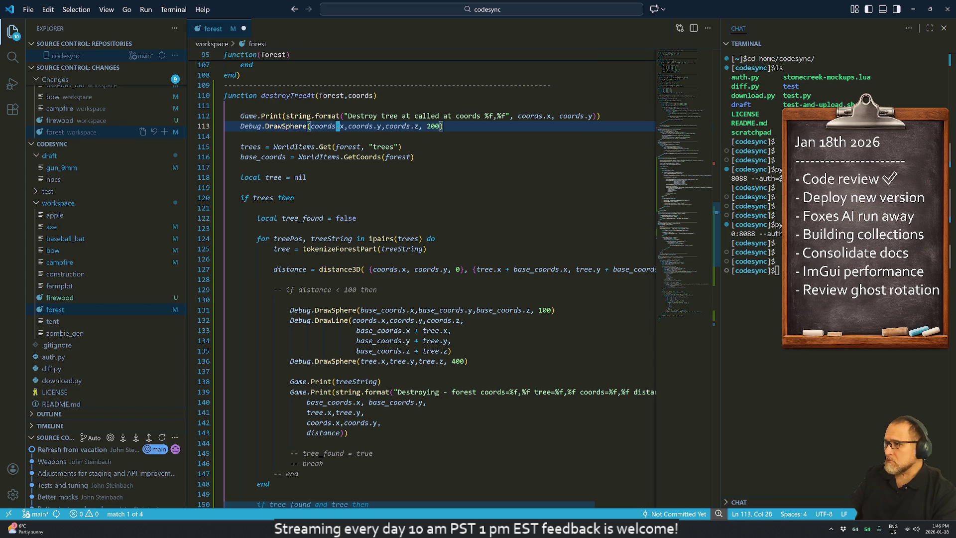
key(Right)
key(Right)
key(Right)
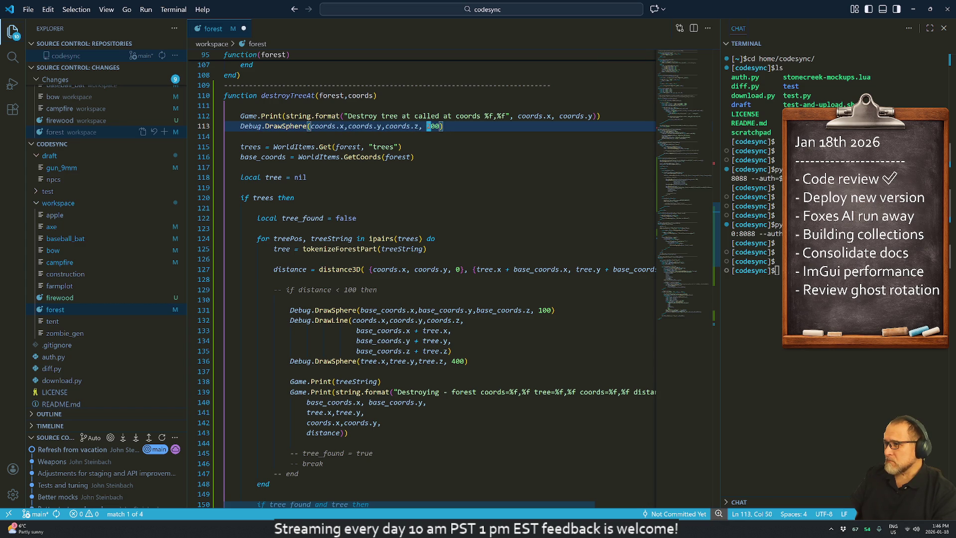
text(cw50)
key(Escape)
text(j)
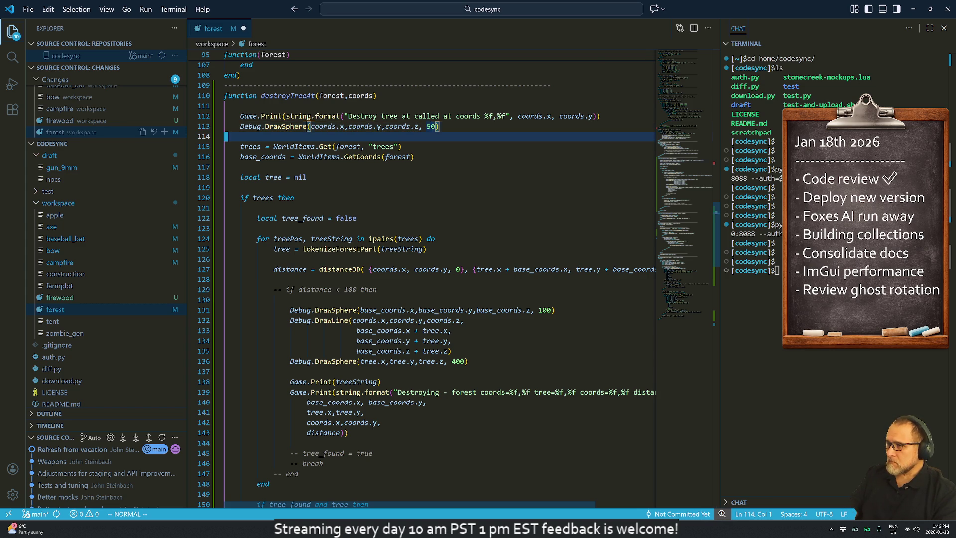
text(:w)
key(Return)
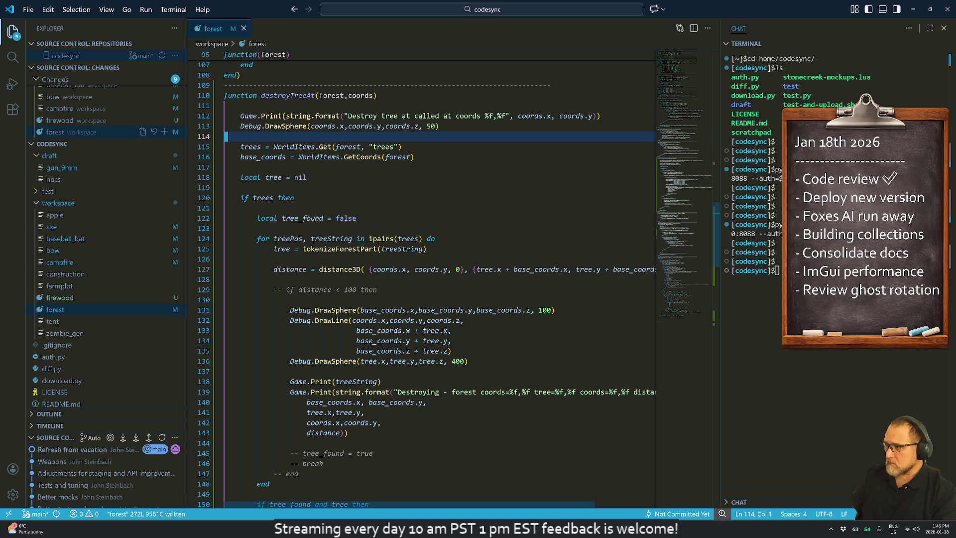
key(j)
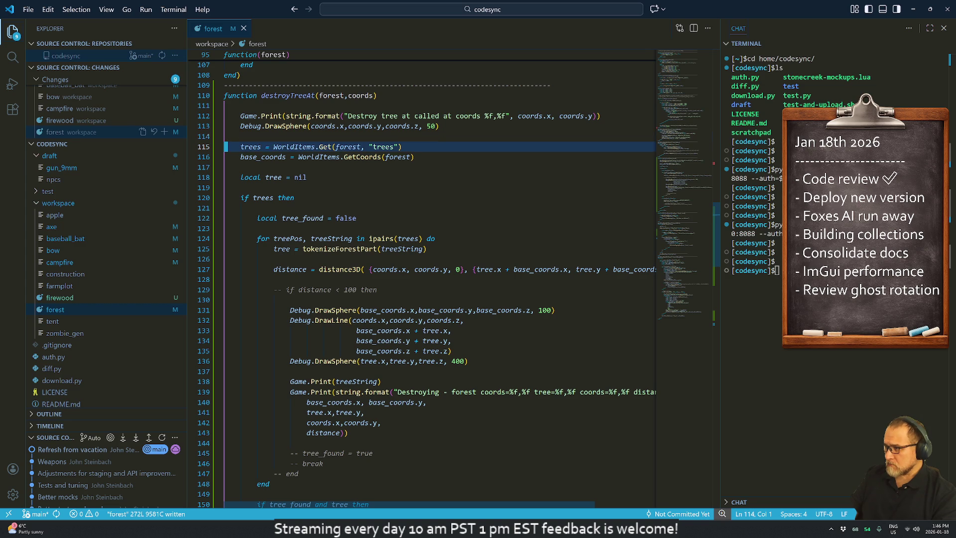
key(j)
key(j)
key(j)
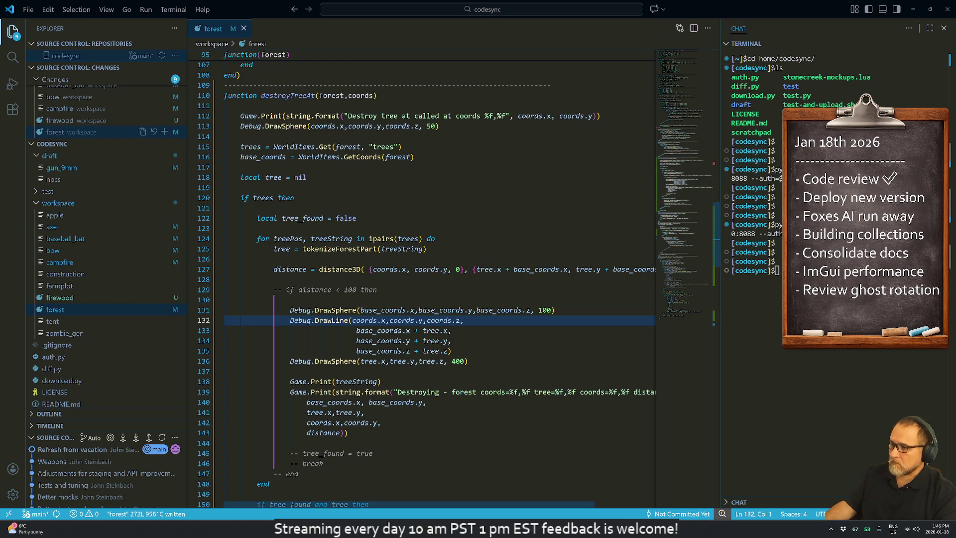
Step: Orbit the game camera around the player to inspect the running castle scene
key(alt+Tab)
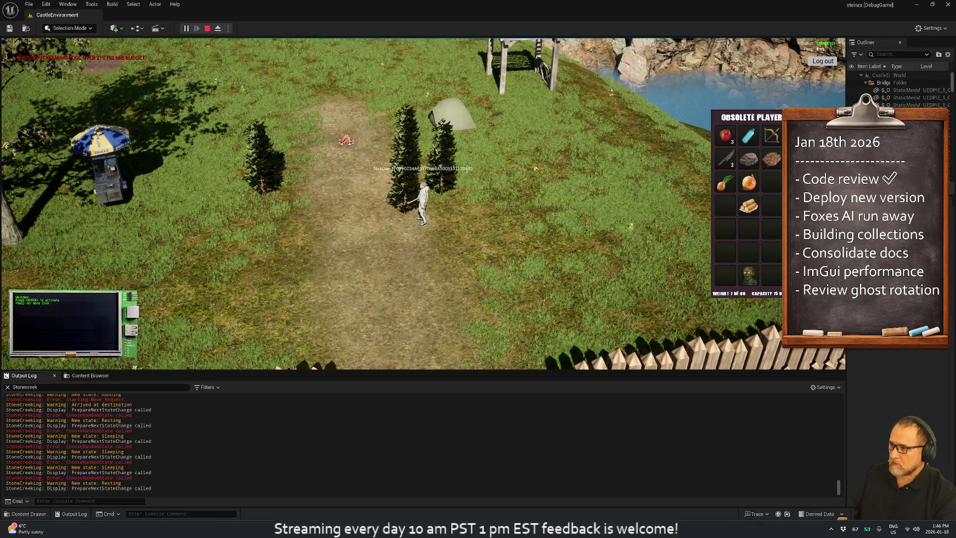
scroll(375, 215, down, 5)
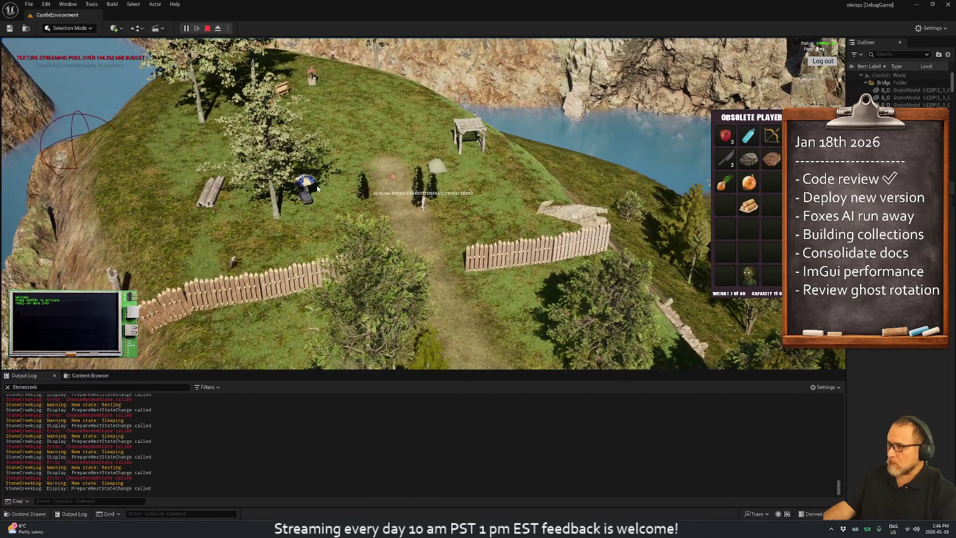
mouse_move(264, 146)
mouse_down()
mouse_move(428, 160)
mouse_move(391, 164)
mouse_move(468, 159)
mouse_move(490, 190)
mouse_move(326, 203)
mouse_move(329, 213)
mouse_up()
key(i)
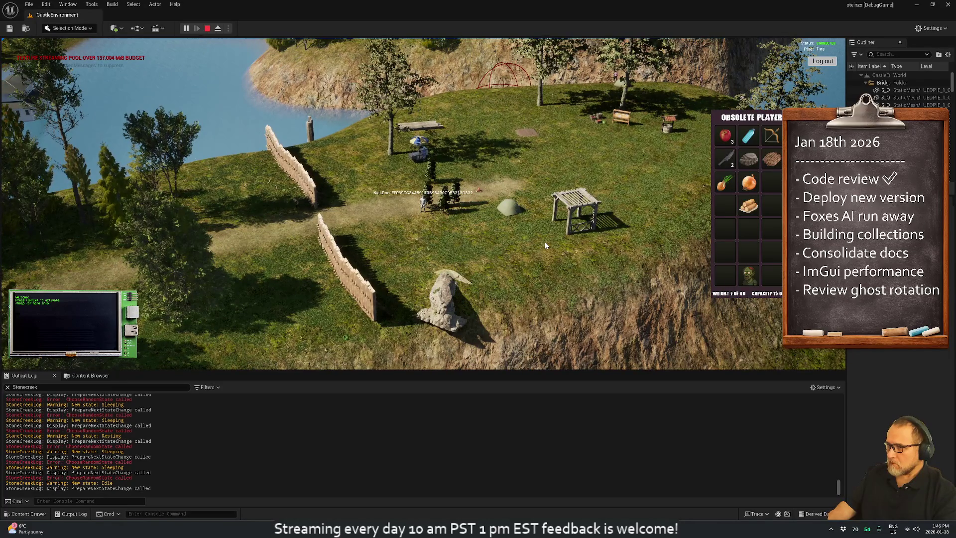
Step: Stop the Play-In-Editor session and return to the CastleEnvironment editor viewport
key(alt+Tab)
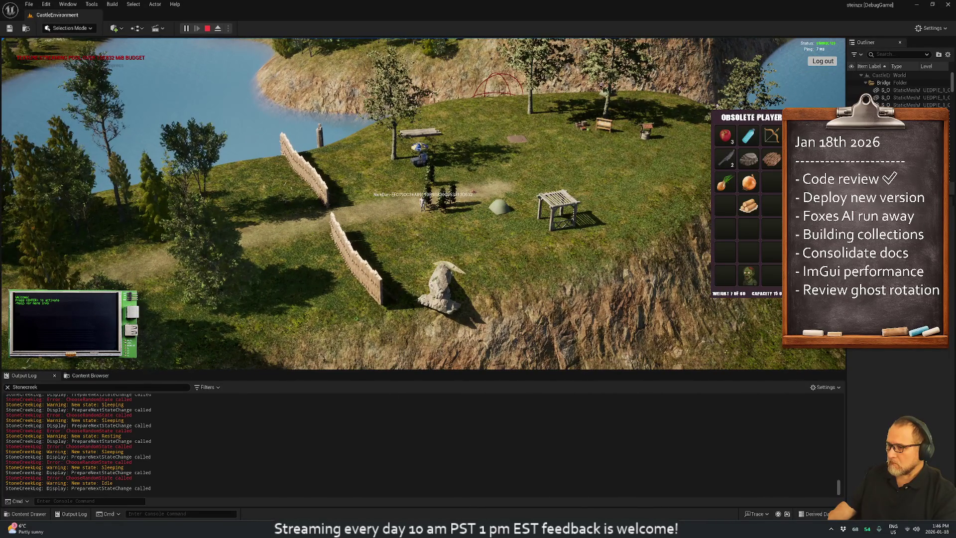
click(207, 28)
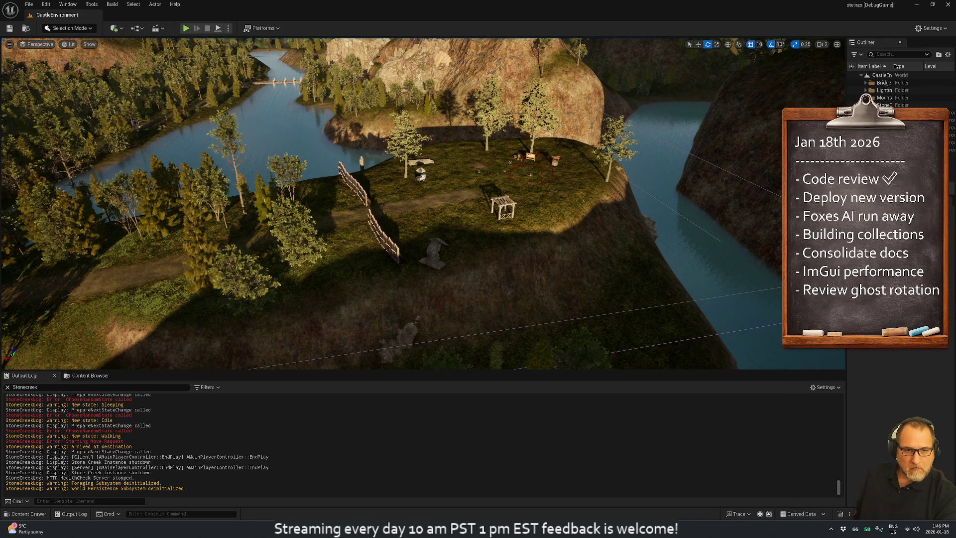
key(super+d)
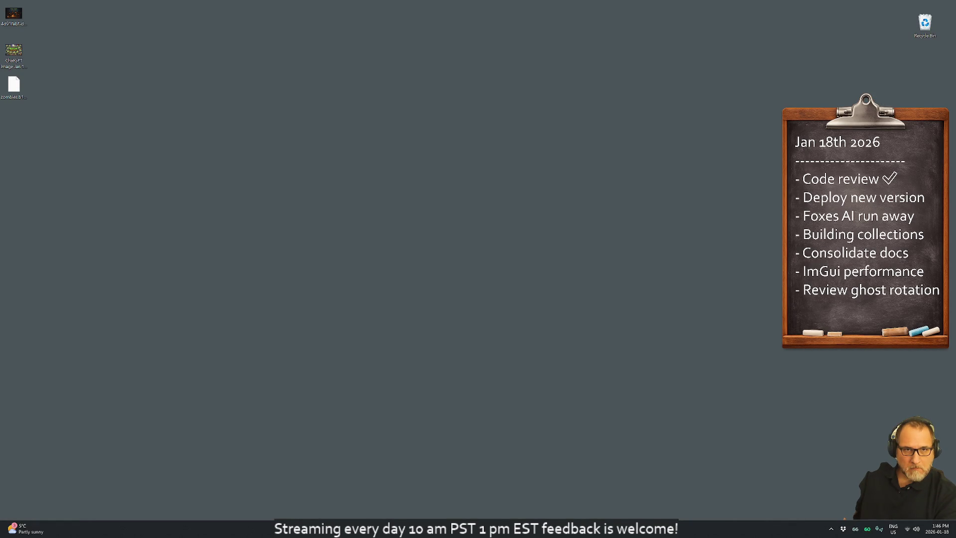
key(super+d)
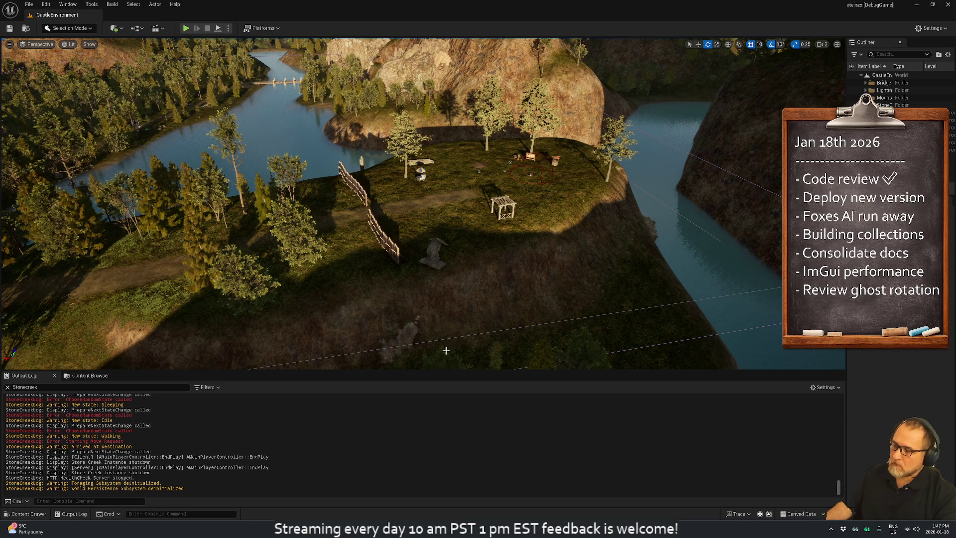
Step: Comment out the initial Debug.DrawSphere call on line 113 of the forest script
key(alt+Tab)
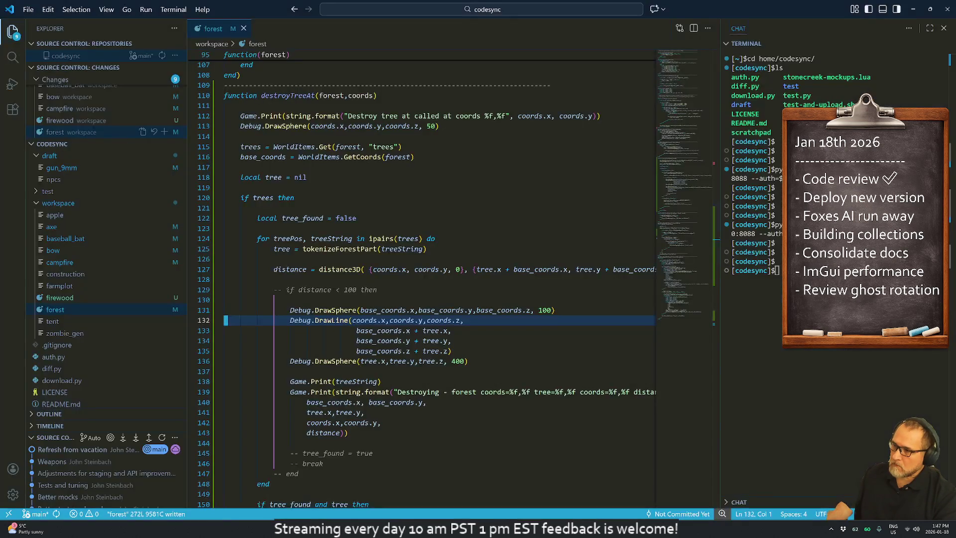
click(376, 289)
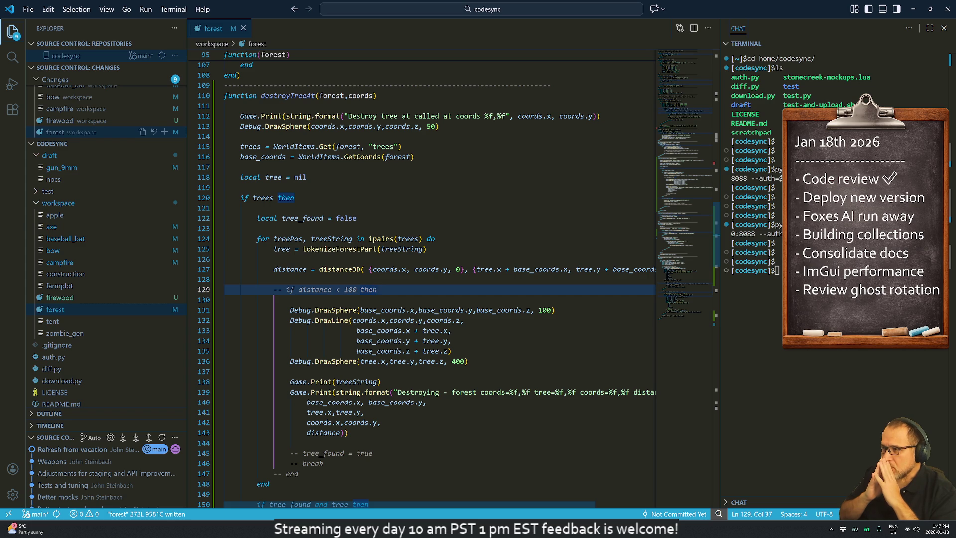
click(240, 126)
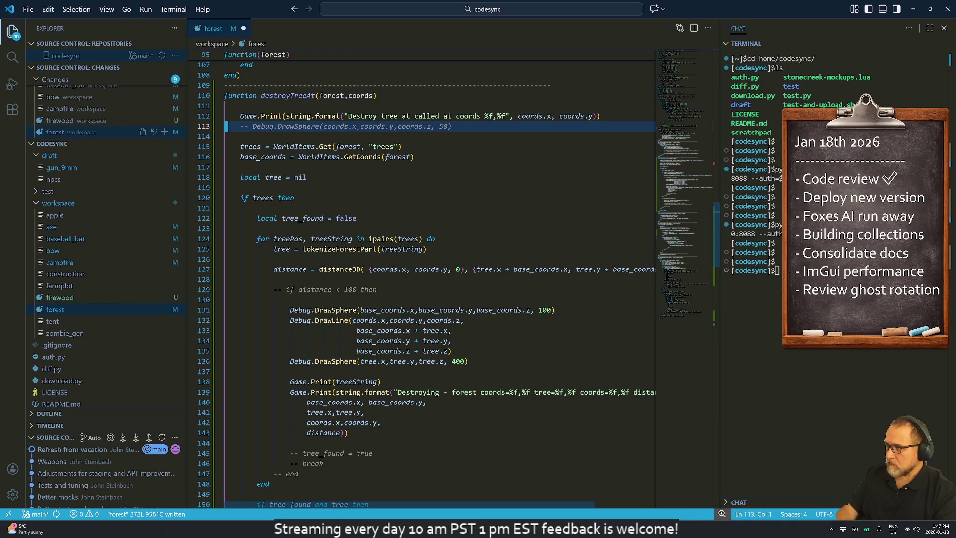
key(ctrl+slash)
Step: Paste the Debug.DrawSphere call below the distance calculation, with a blank line above the distance check
click(225, 249)
click(227, 279)
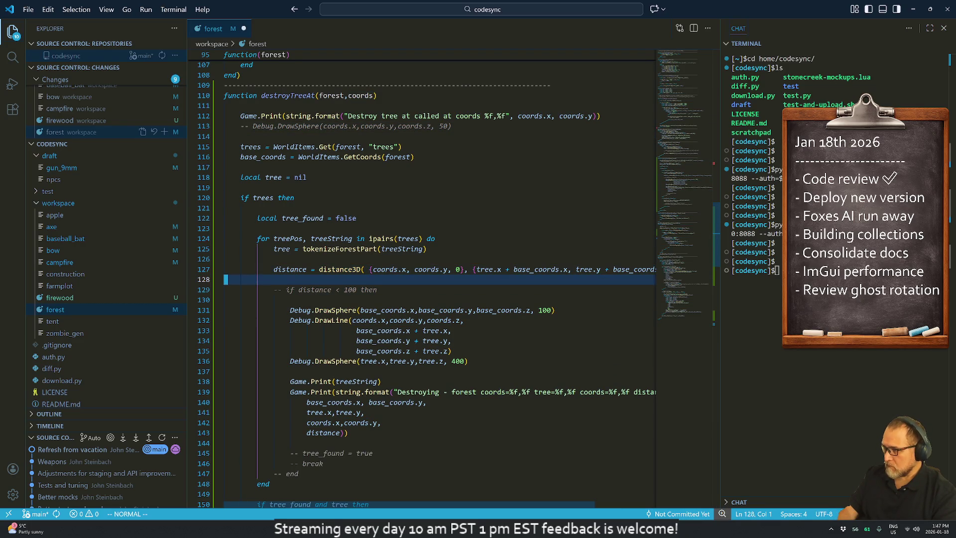
key(p)
key(ctrl+slash)
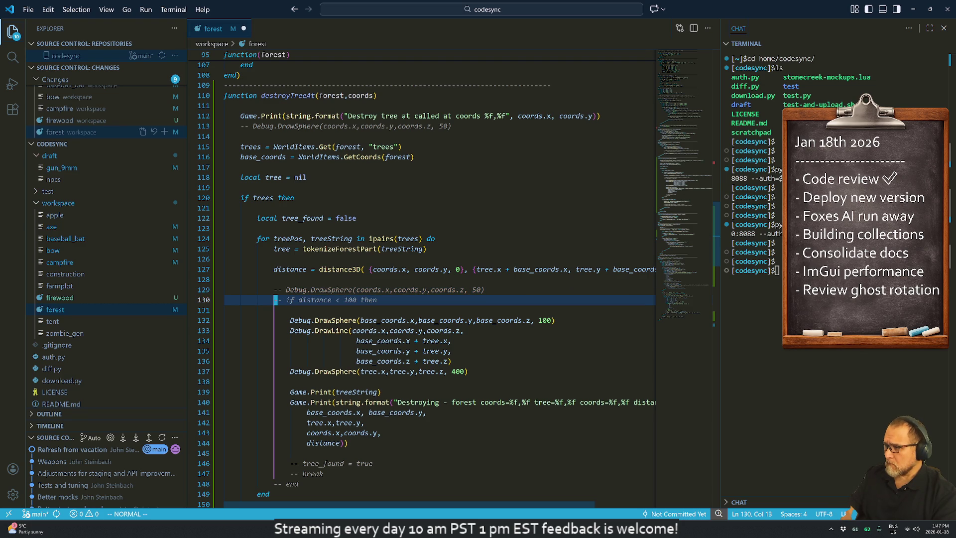
key(j)
key(i)
key(Return)
key(Escape)
Step: Comment out the base/tree DrawSphere and DrawLine calls on lines 133–138
key(j)
key(j)
key(j)
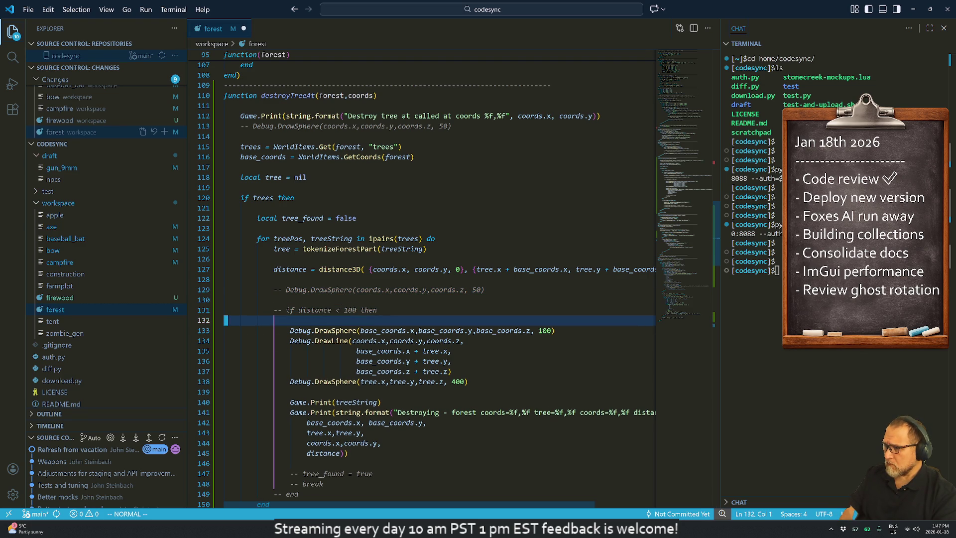
key(k)
key(k)
key(k)
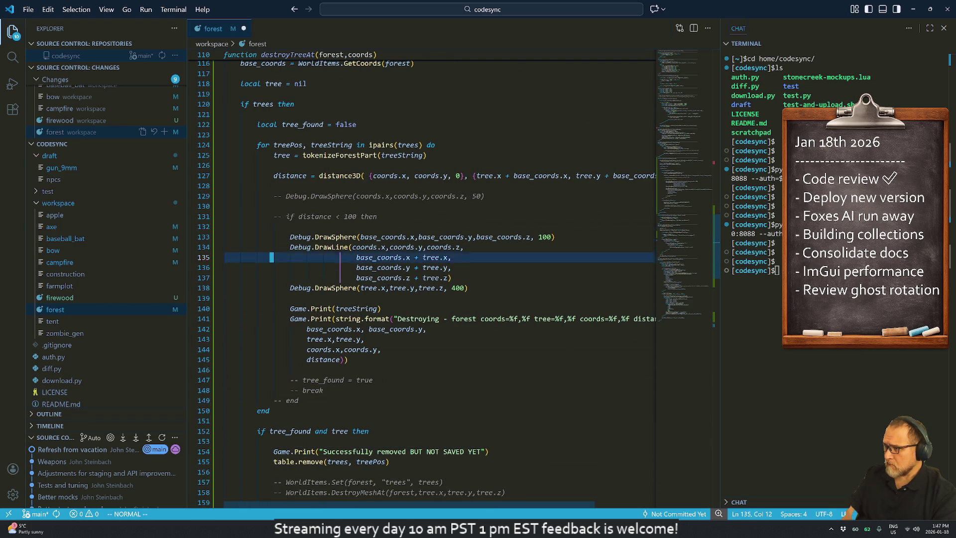
key(shift+v)
key(j)
key(j)
key(j)
key(j)
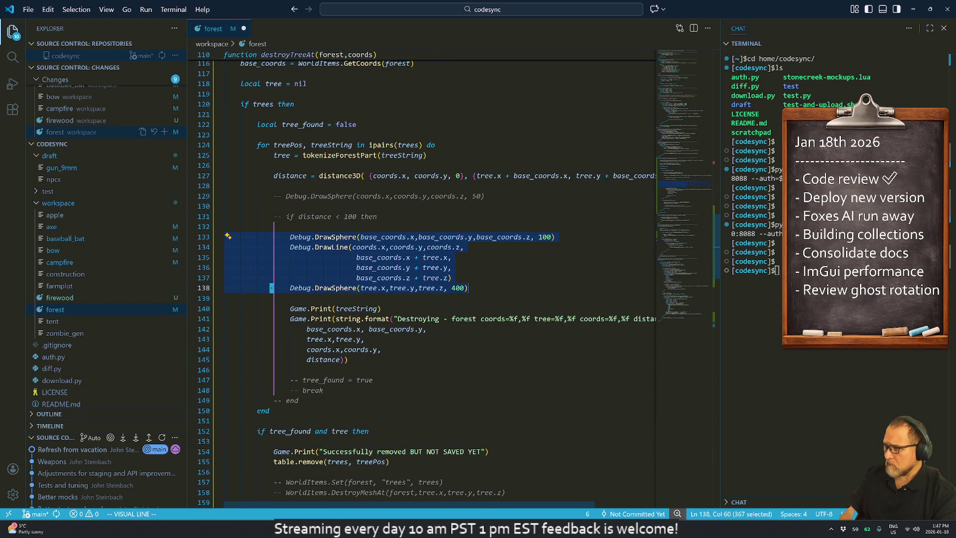
key(g)
key(c)
key(j)
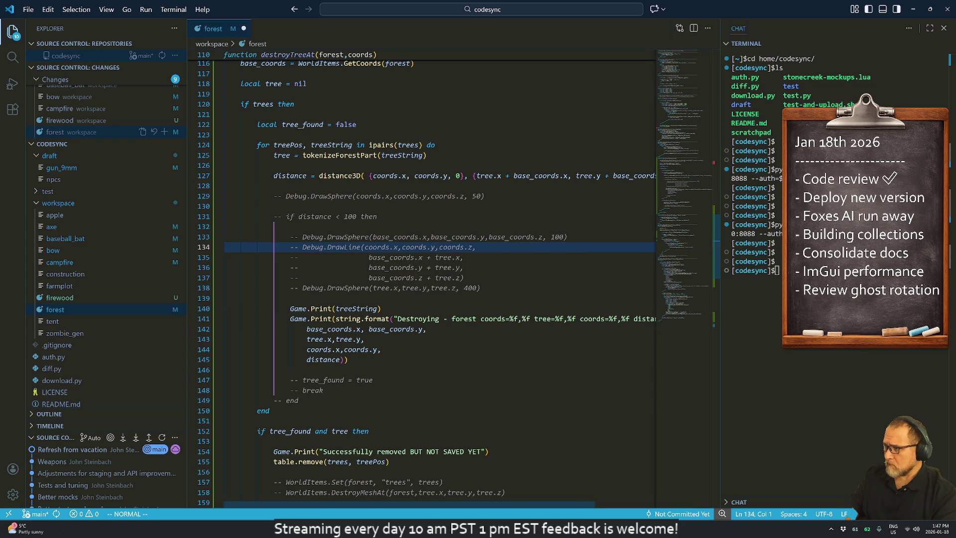
Step: Uncomment the relocated sphere call and add '-- Draw a sphere at the absolute world coordinates of the tree' above it
key(k)
key(k)
key(k)
key(k)
key(k)
key(g)
key(c)
key(c)
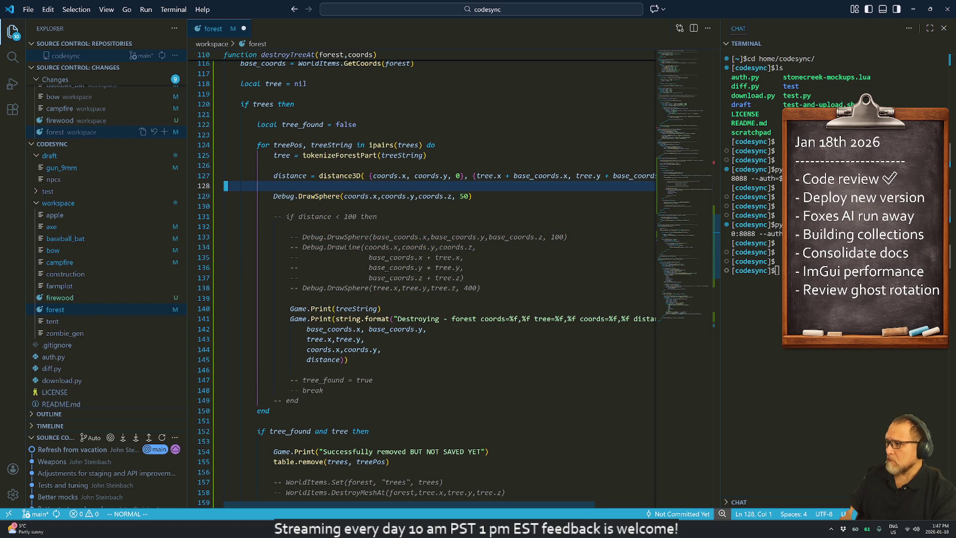
key(shift+o)
text(//)
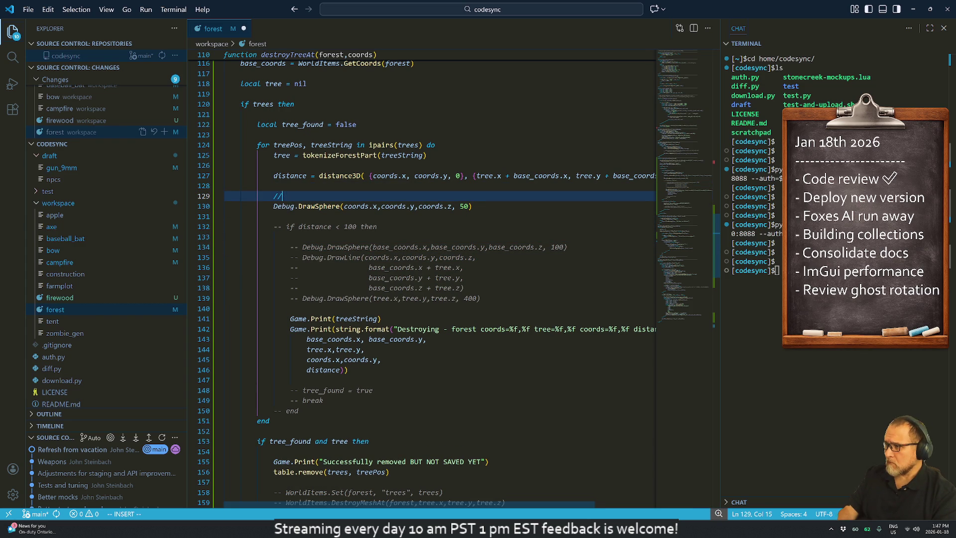
key(BackSpace)
key(BackSpace)
text(-- )
text(Draw a sphe)
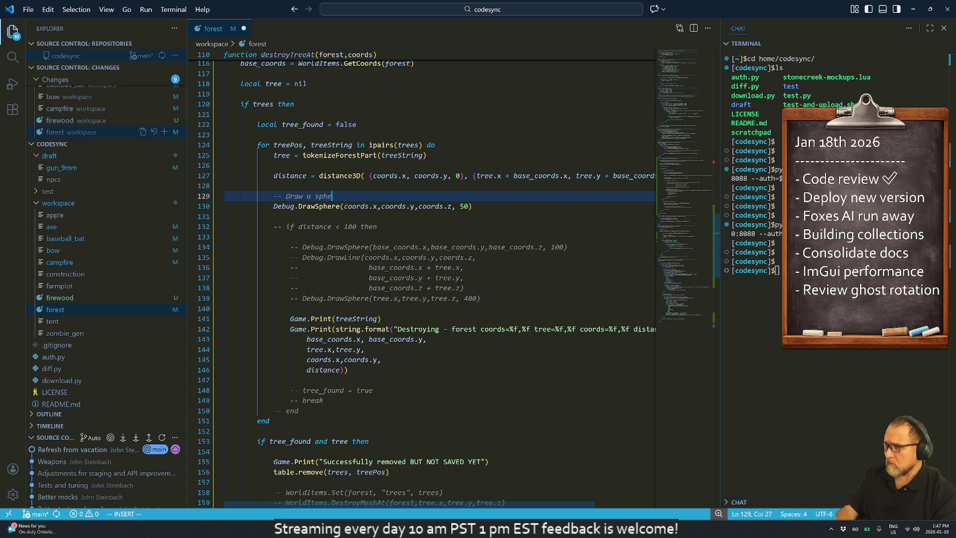
text(re at the )
text(absolute wor)
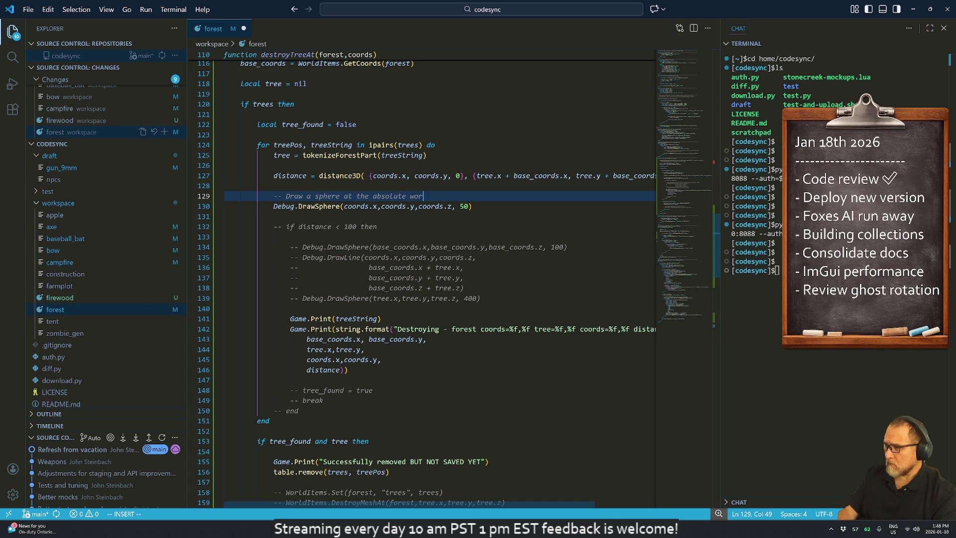
text(ld coordinates of )
text(the )
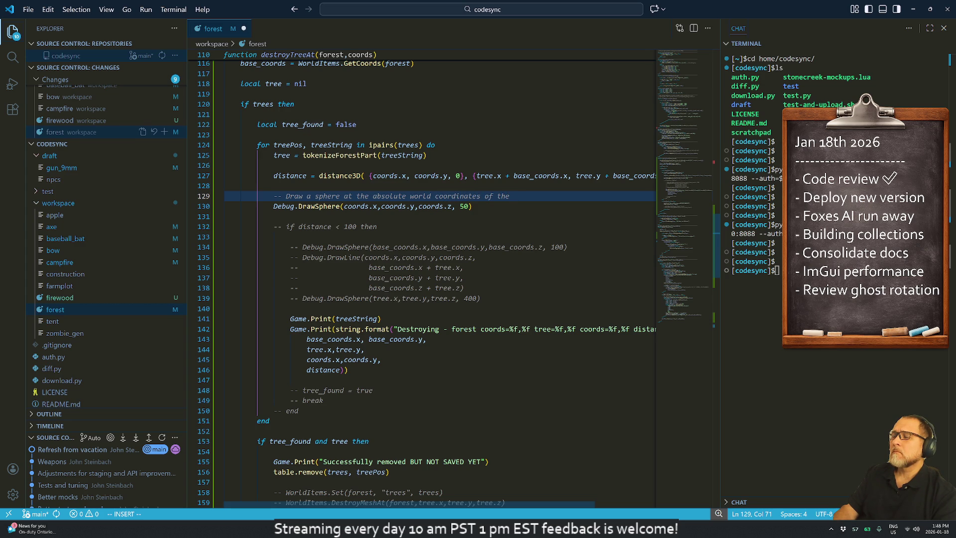
text(tree)
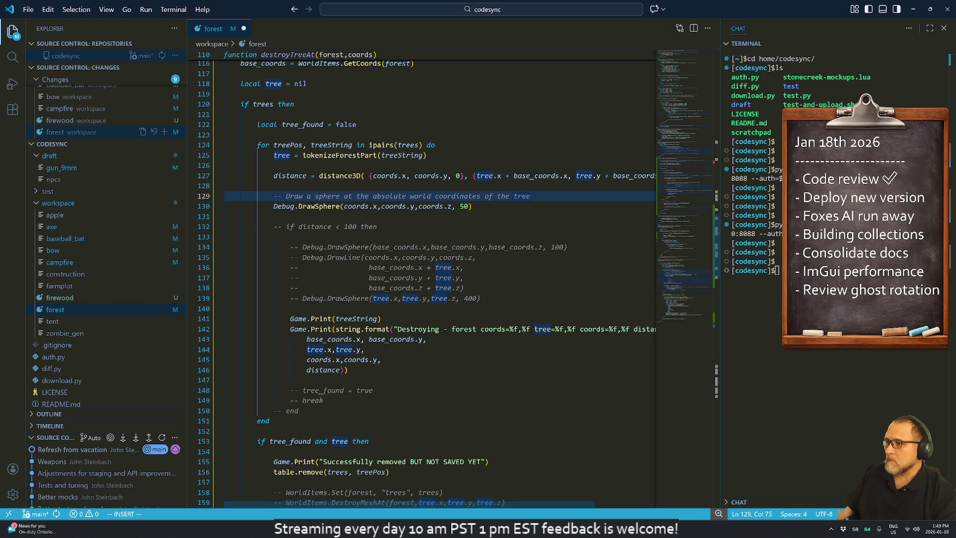
Step: Move the caret below the sphere call and clear the stray 'kkkkk' characters
click(274, 216)
scroll(427, 284, down, 2)
scroll(427, 284, up, 1)
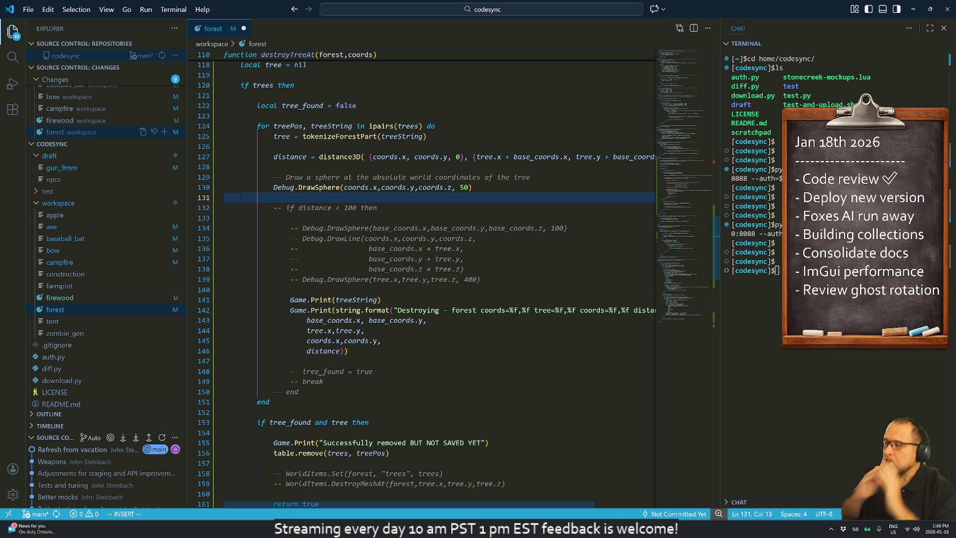
text(kkkkk)
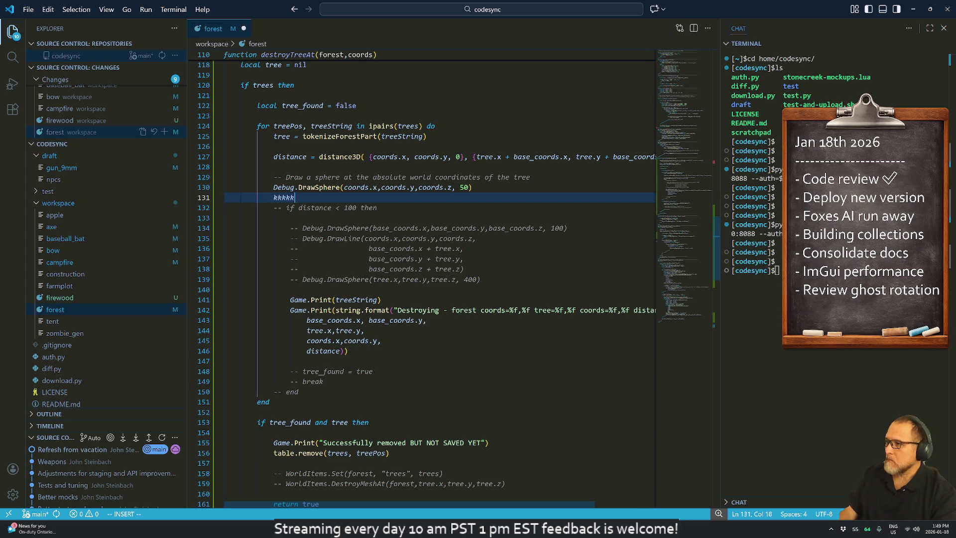
key(Escape)
Step: Comment the distance line as '-- Calculate the distance from the target (coords) and the tree'
key(u)
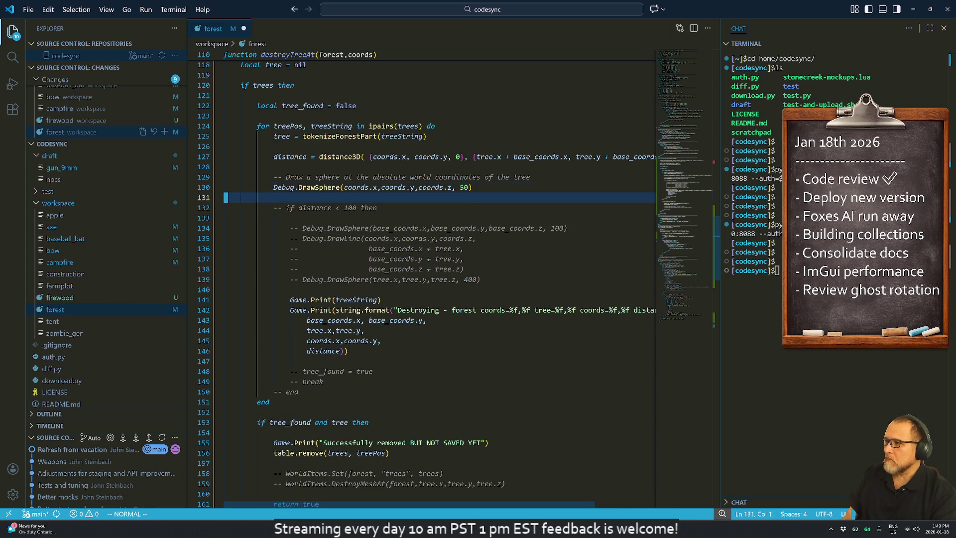
key(k)
key(k)
key(k)
text(O-- Cal)
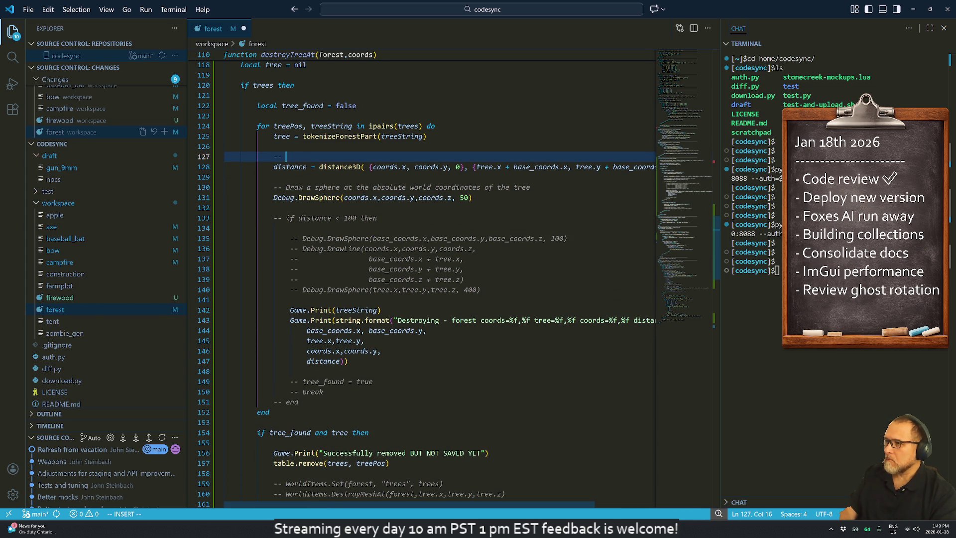
text(culate the )
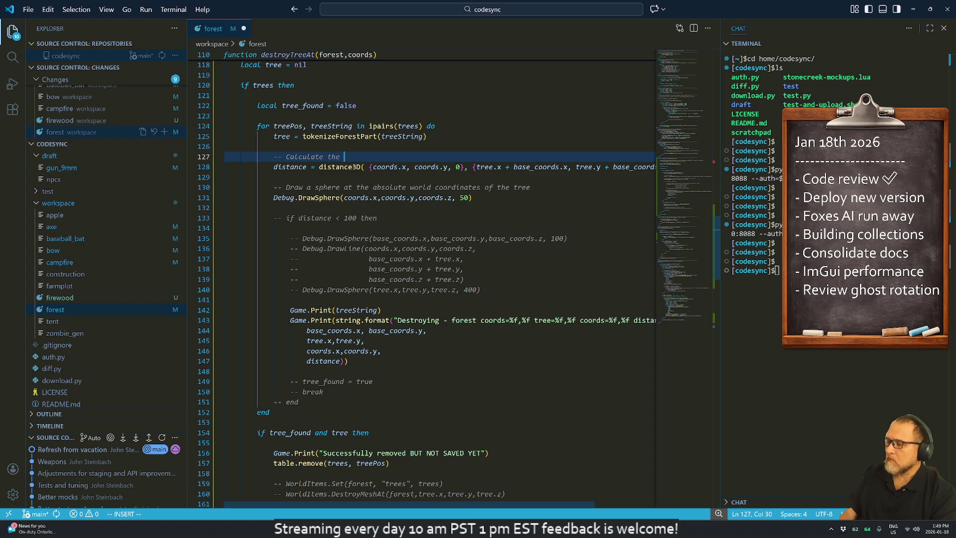
text(distance )
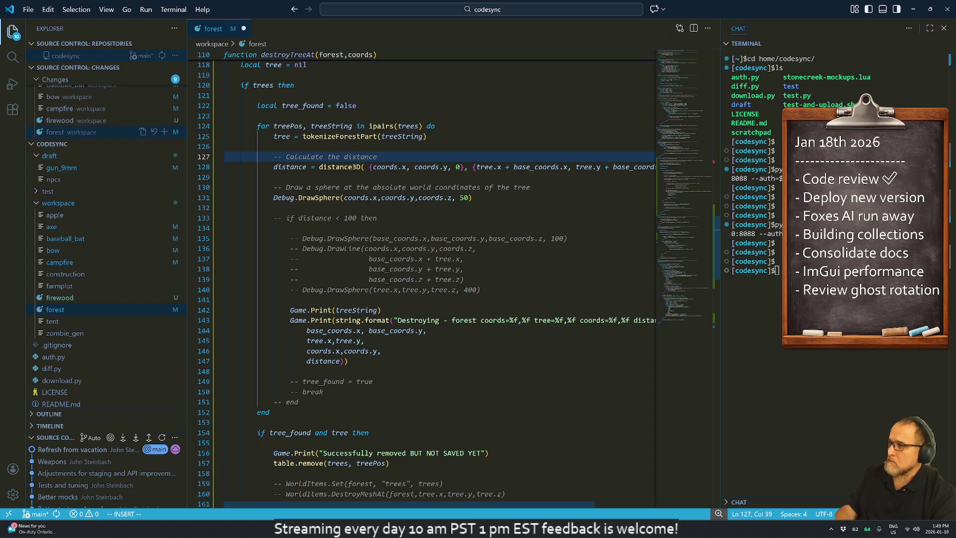
text(to the)
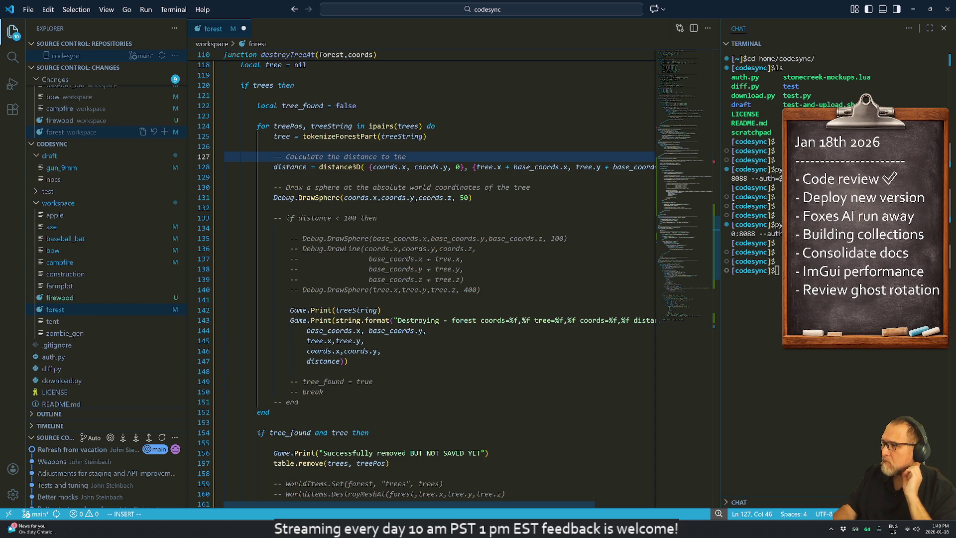
key(BackSpace)
key(BackSpace)
key(BackSpace)
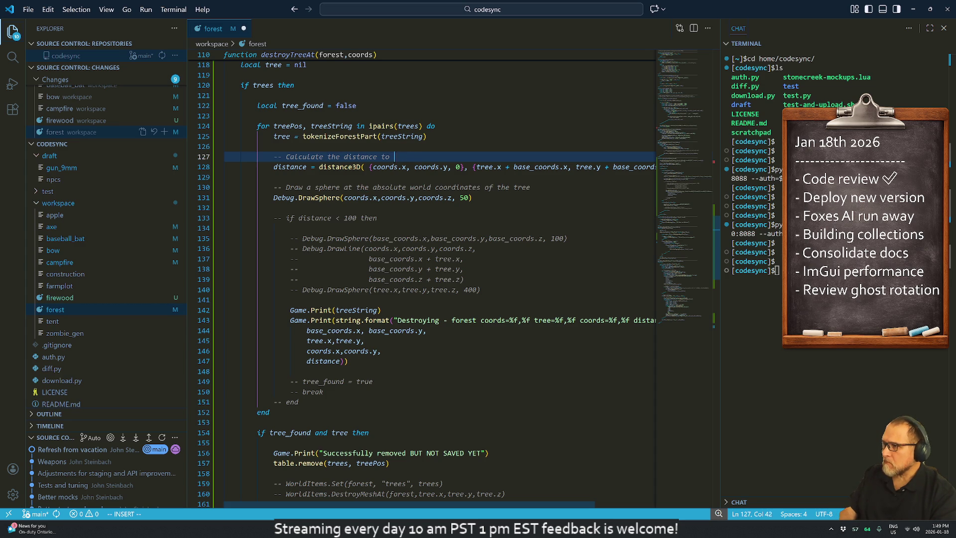
key(BackSpace)
key(BackSpace)
key(BackSpace)
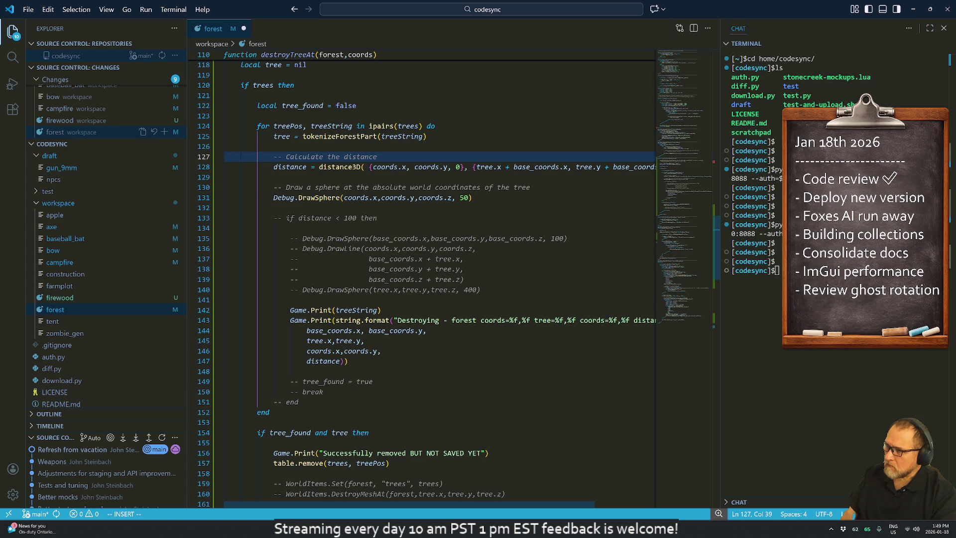
text(from )
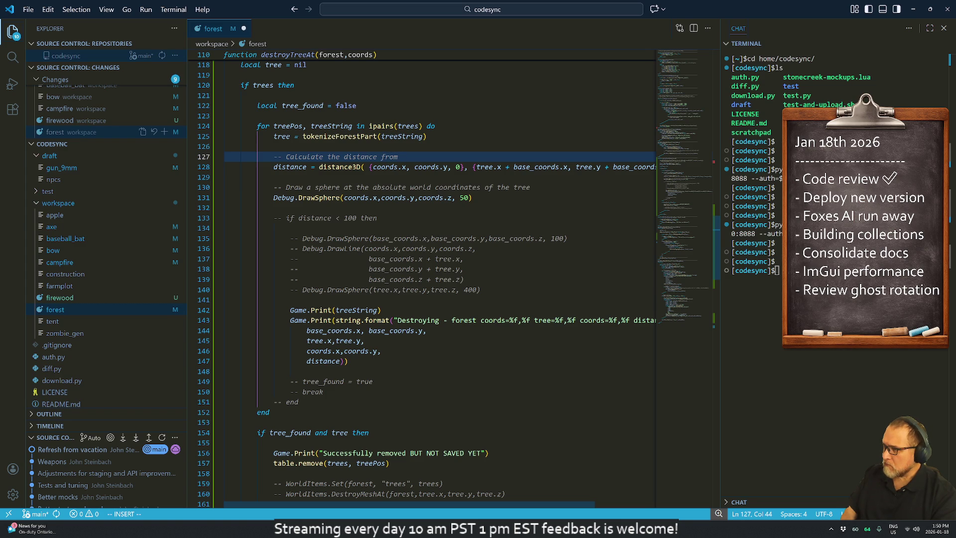
text(the )
text(car)
key(BackSpace)
key(BackSpace)
key(BackSpace)
text(target()
key(BackSpace)
text((coords)
text() and)
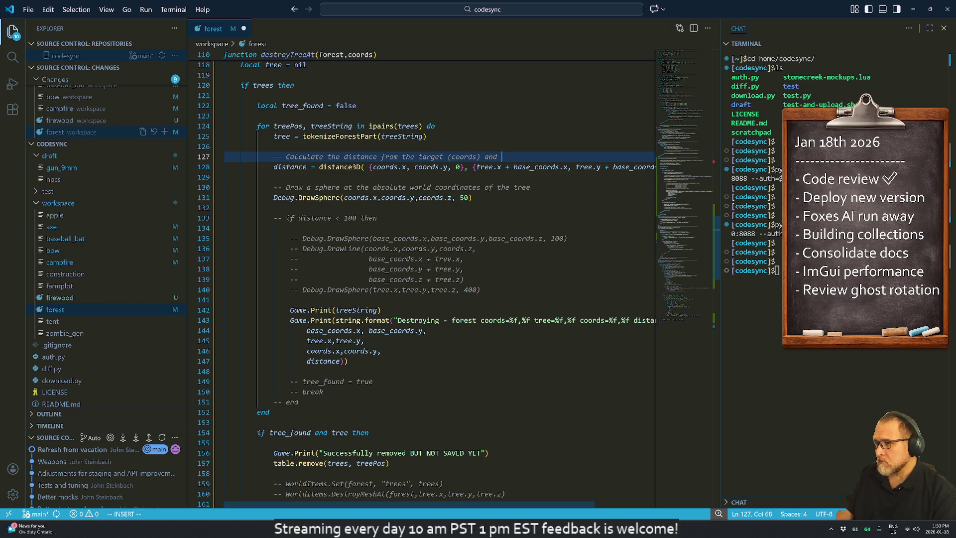
text(the )
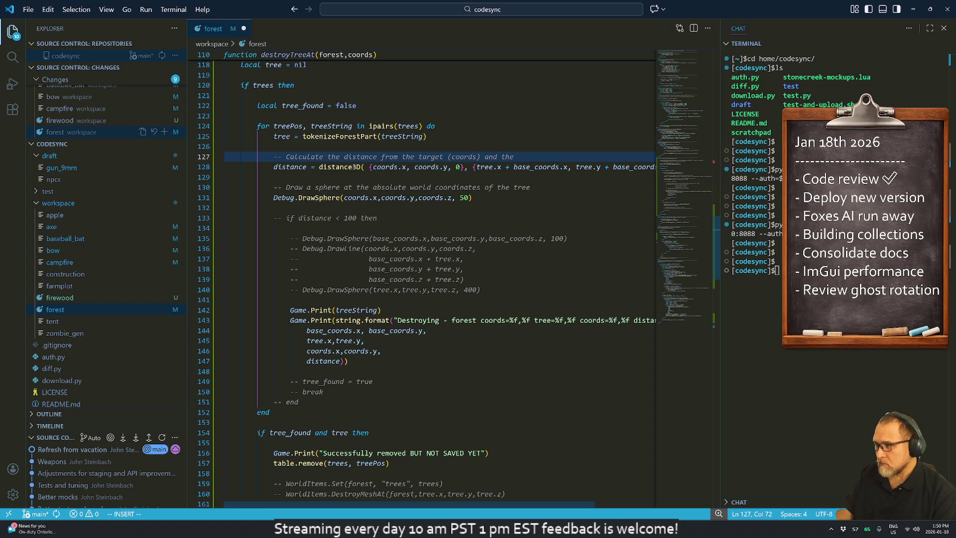
text(tree)
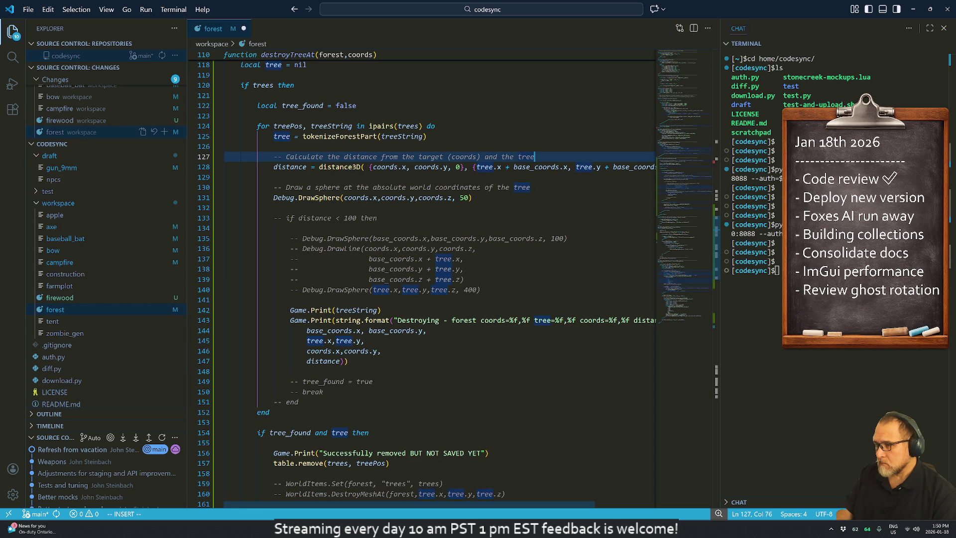
key(Escape)
key(j)
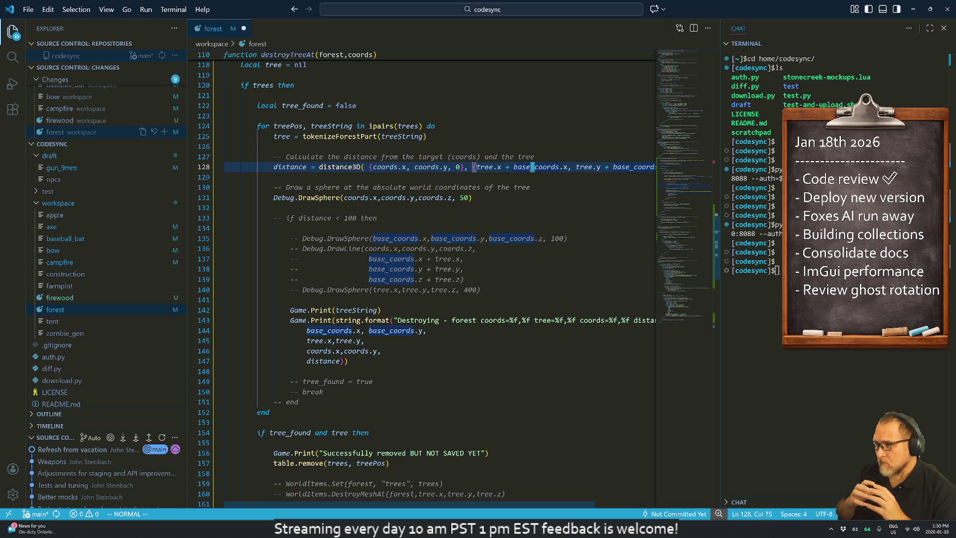
Step: Open a new line under the distance comment and type 'tree_coords = base_coords'
key(k)
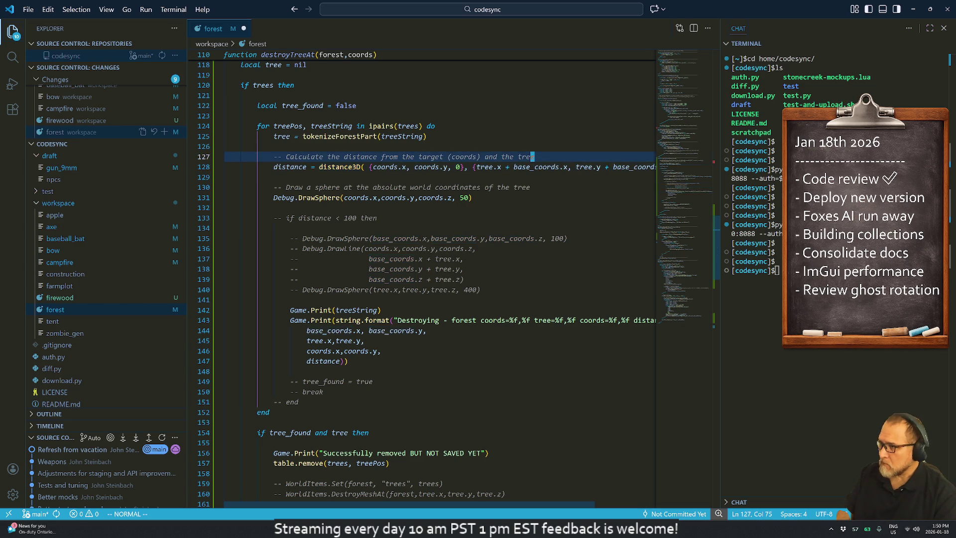
key(o)
key(Return)
key(Return)
key(Up)
key(Up)
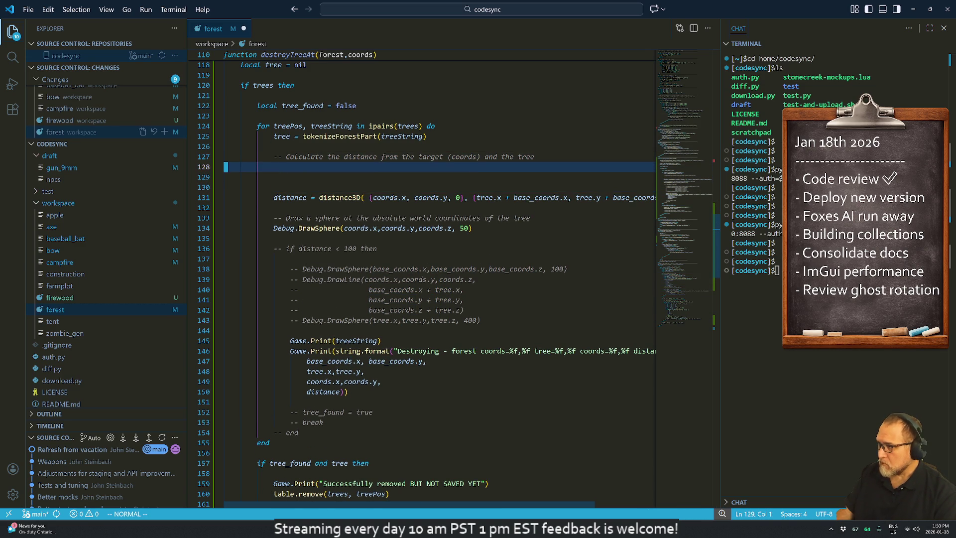
key(Return)
text(tree_coords = )
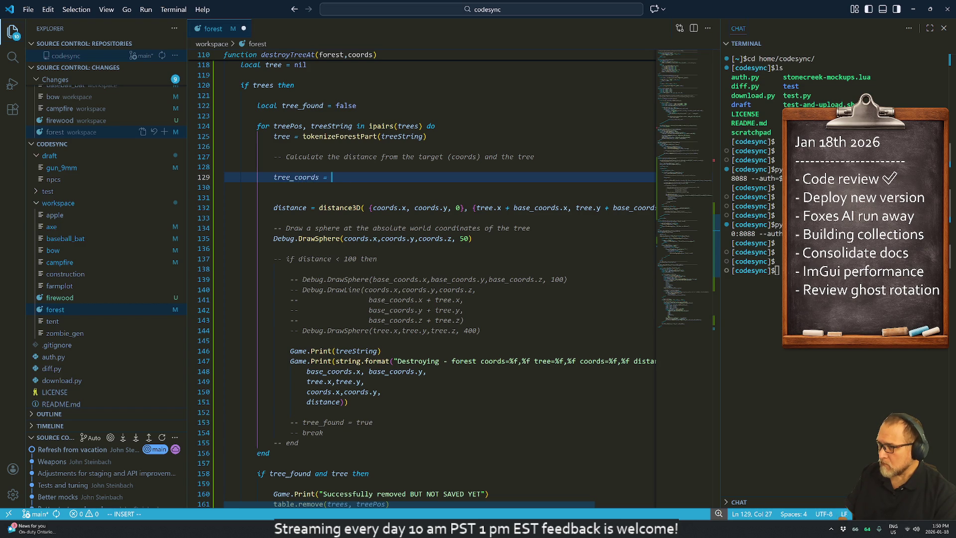
text(base_coo)
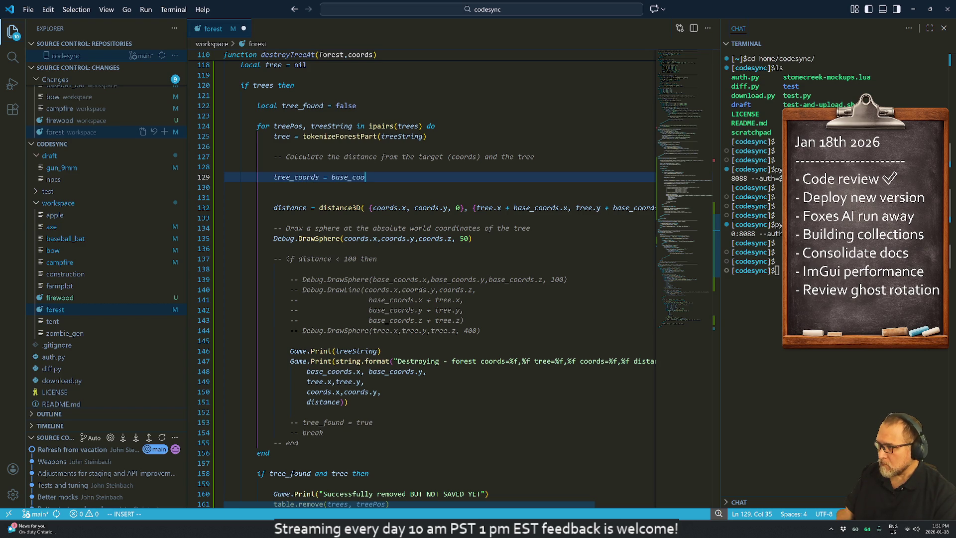
text(rds)
key(Escape)
key(k)
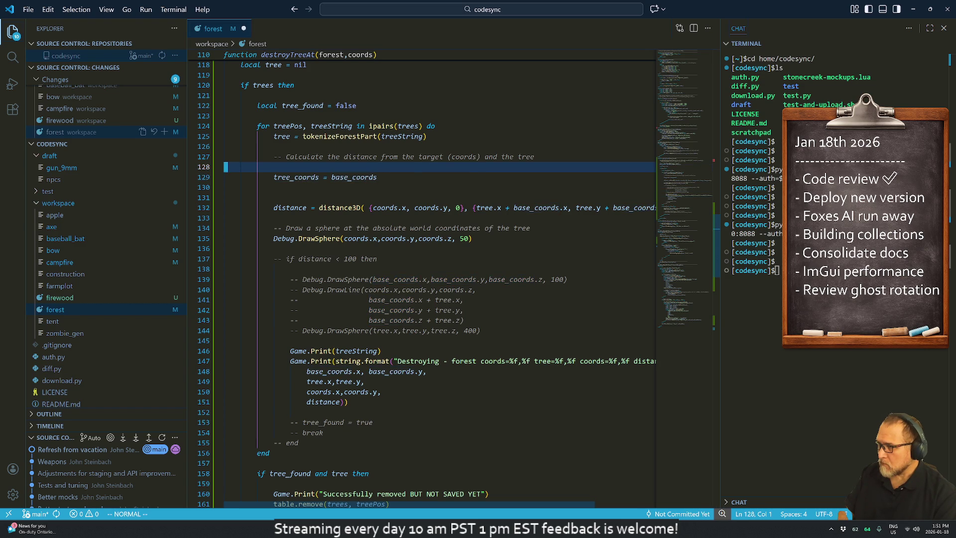
Step: Complete the line as 'tree_coords = base_coords + tree' and bring up ChatGPT
key(ctrl+o)
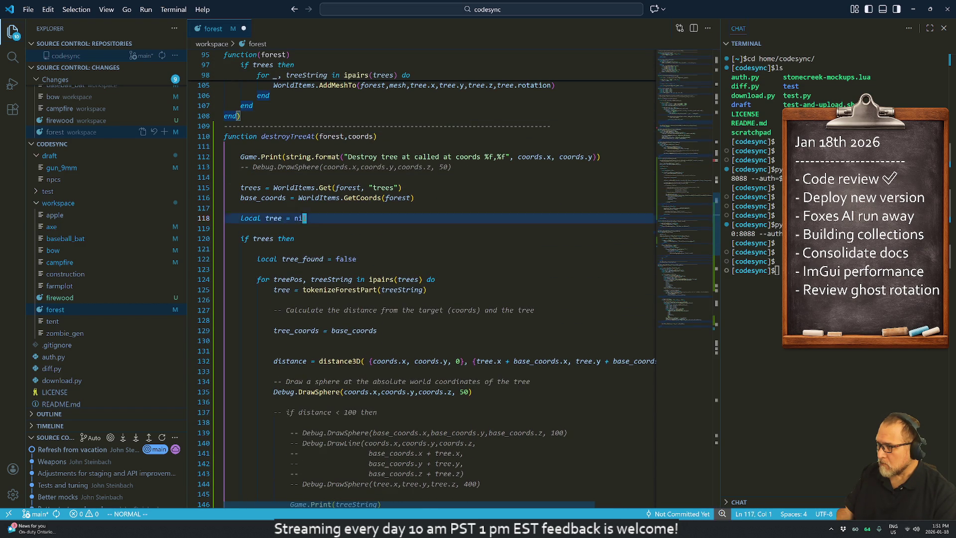
key(j)
key(j)
key(j)
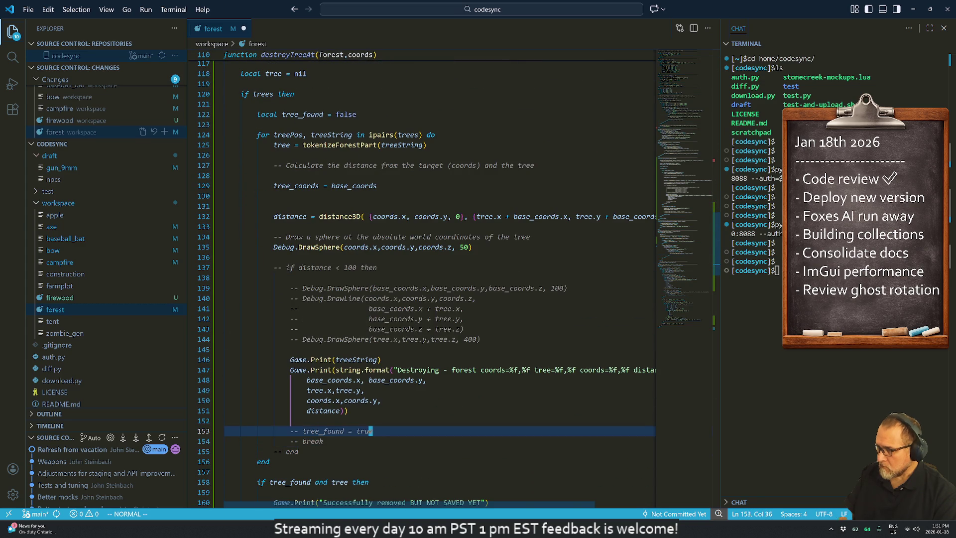
key(k)
key(k)
key(k)
key(j)
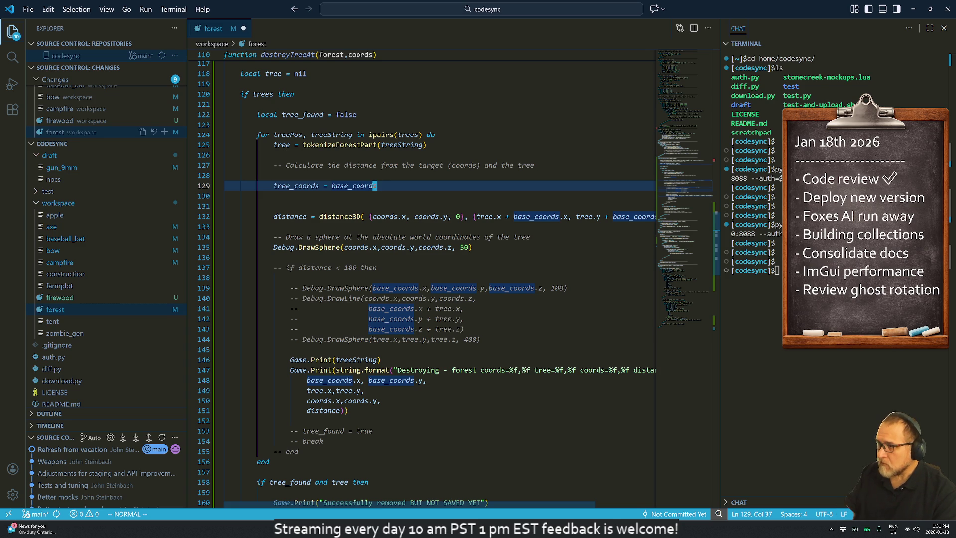
text(ase_coords )
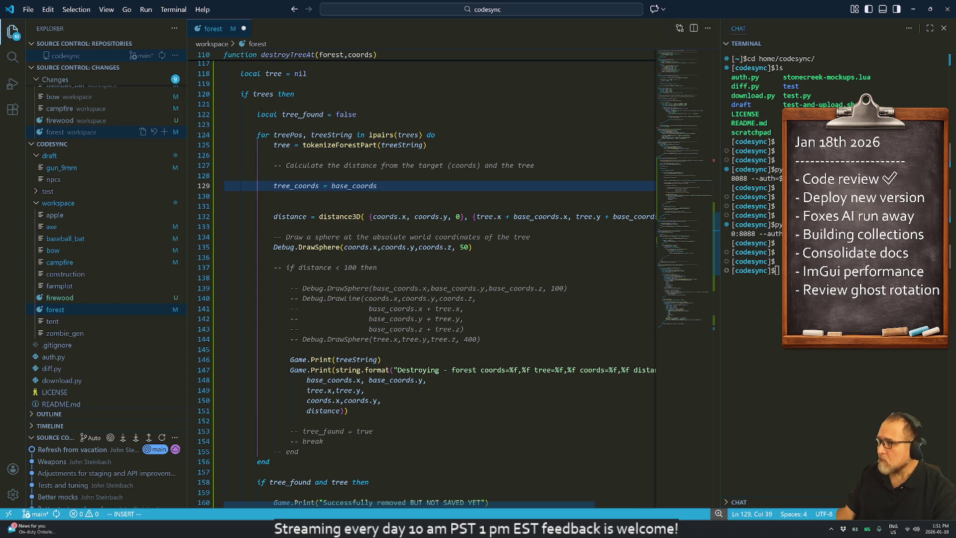
text(+)
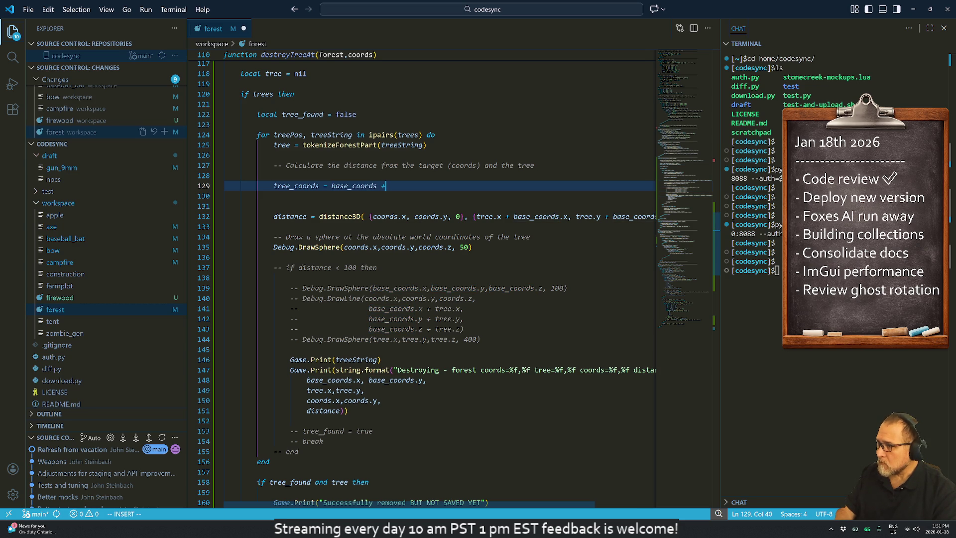
text( t)
text(ree)
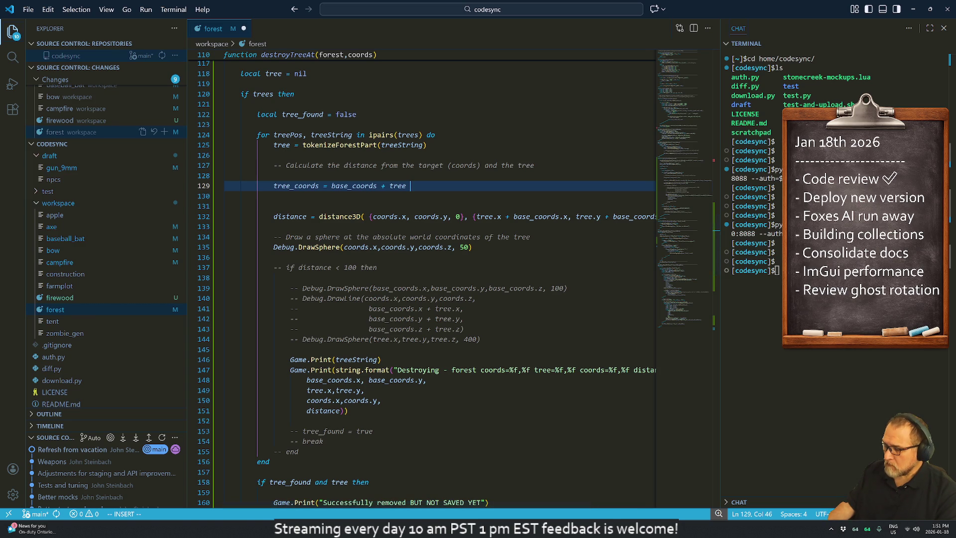
key(alt+space)
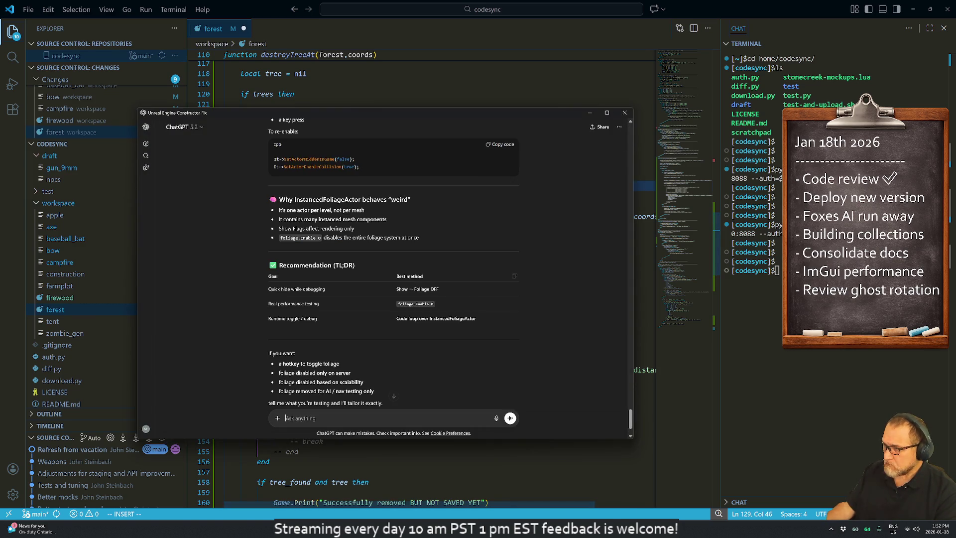
Step: Ask ChatGPT how to rotate a vector (x,y,z) on the Y axis by R degrees
text(i)
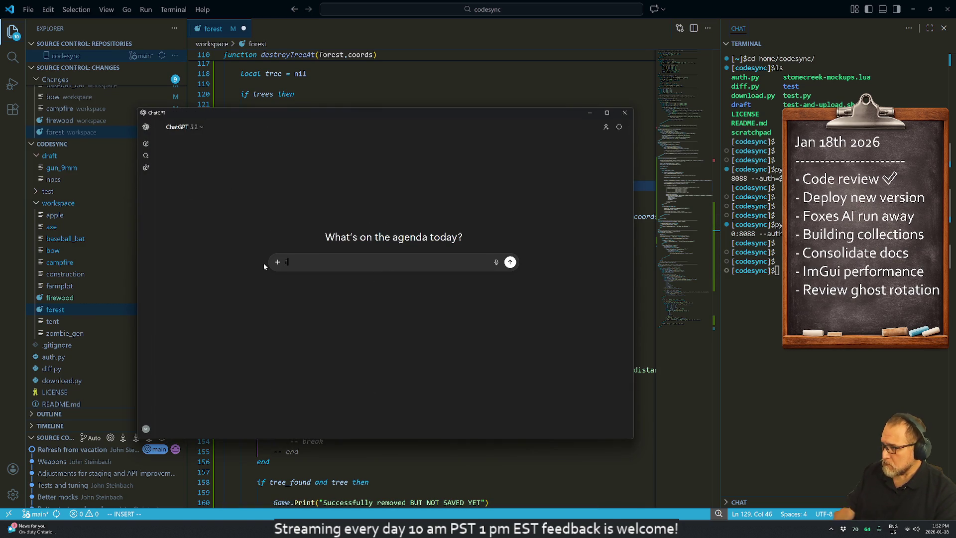
text( have a vector *x)
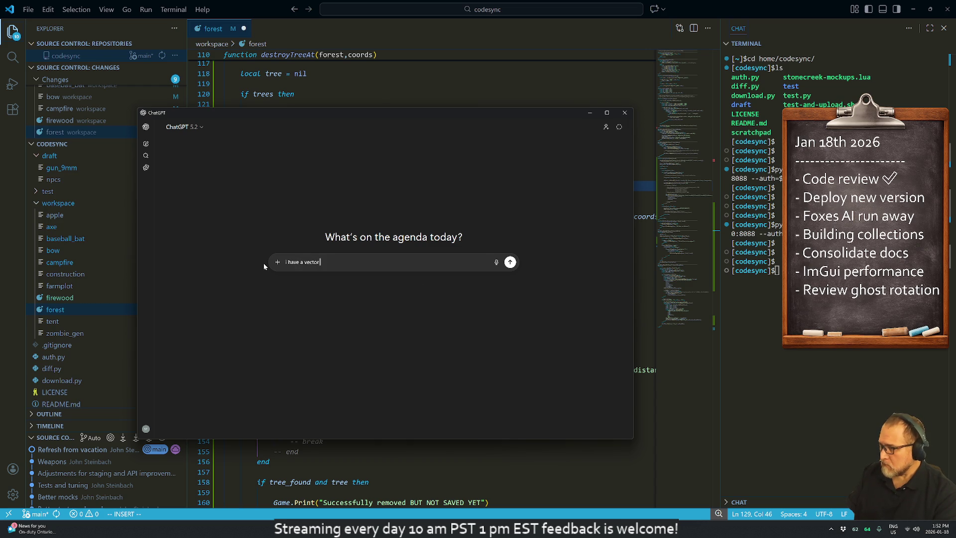
key(BackSpace)
key(BackSpace)
text(x)
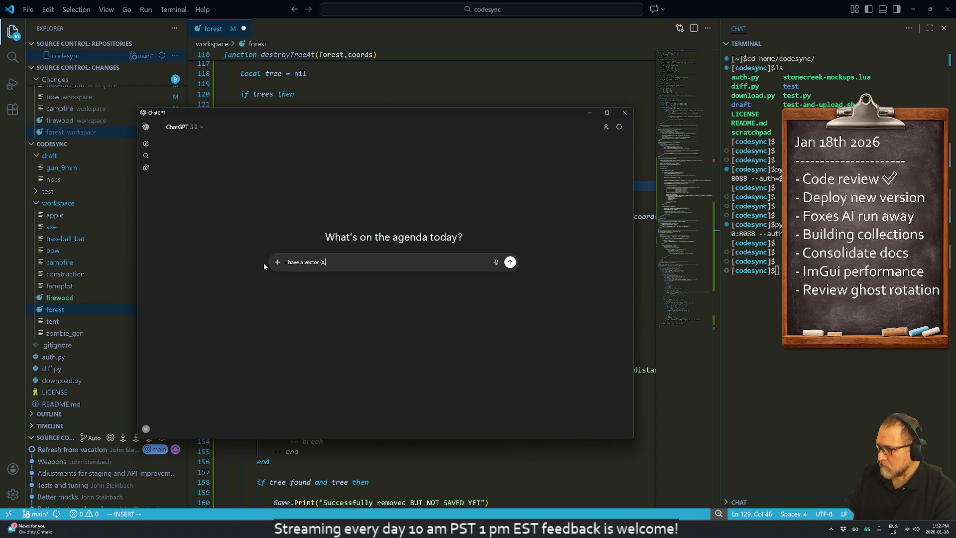
text(,y,z), )
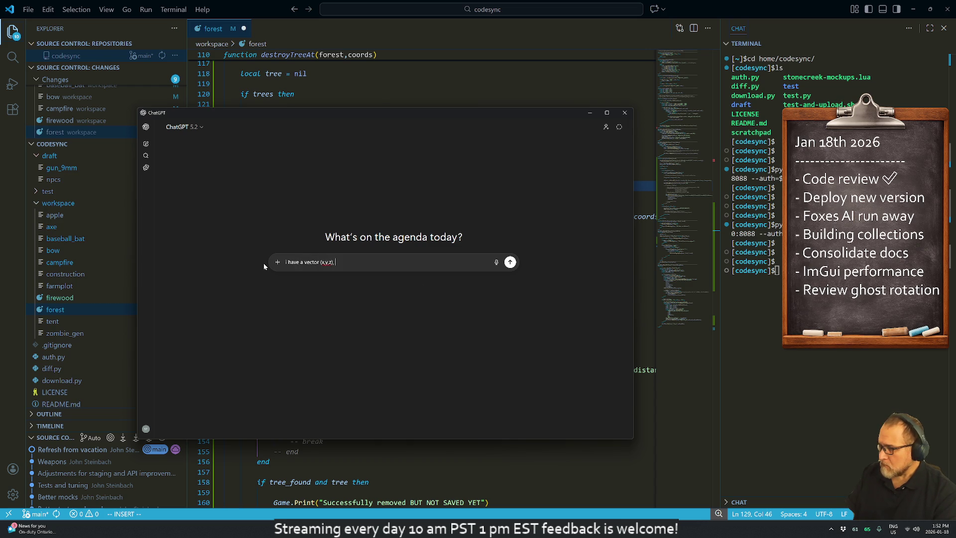
text(hoow )
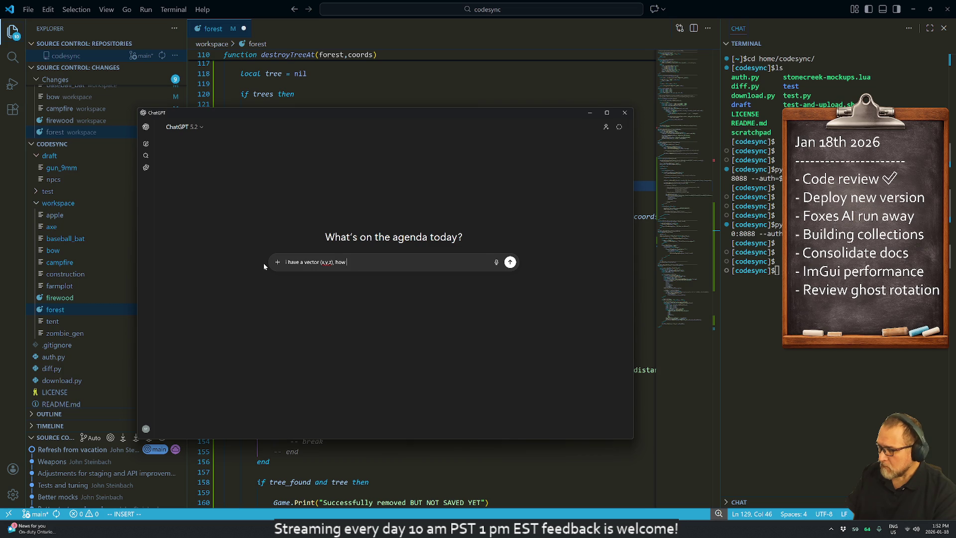
text(do i rotate it)
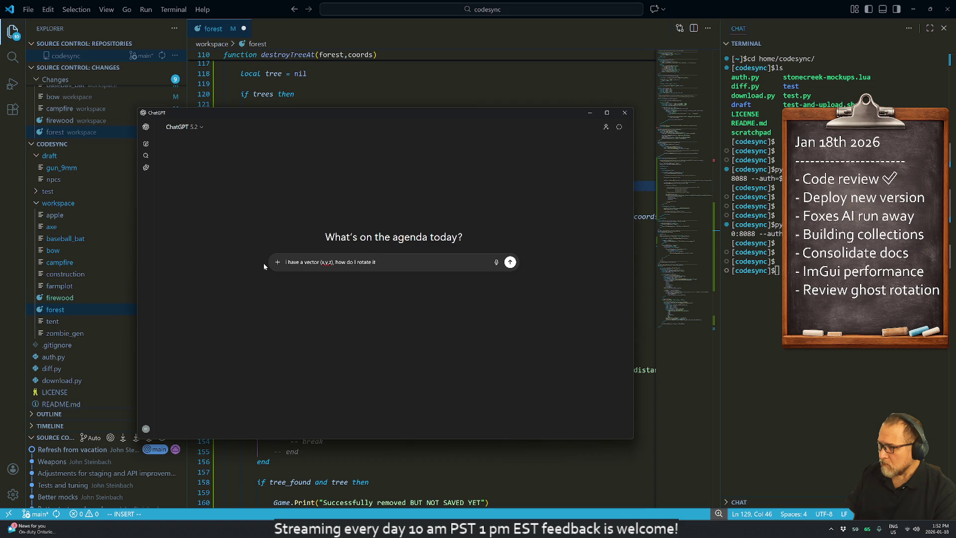
text( on)
text( Y)
text( axis)
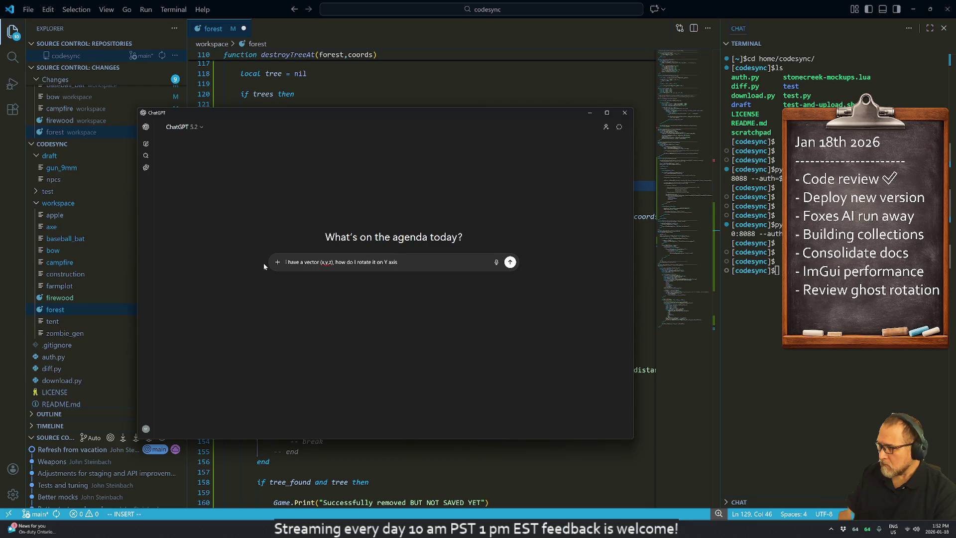
text( R degrees)
text(?)
key(Return)
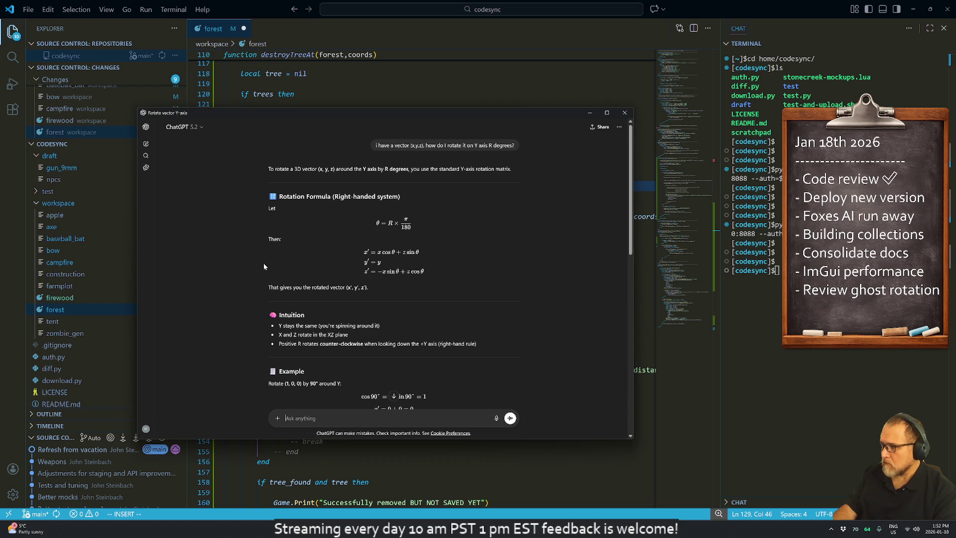
Step: Ask the follow-up 'how do i do this in lua' and review the rotateY answer
text(how do i do t)
text(his in lua)
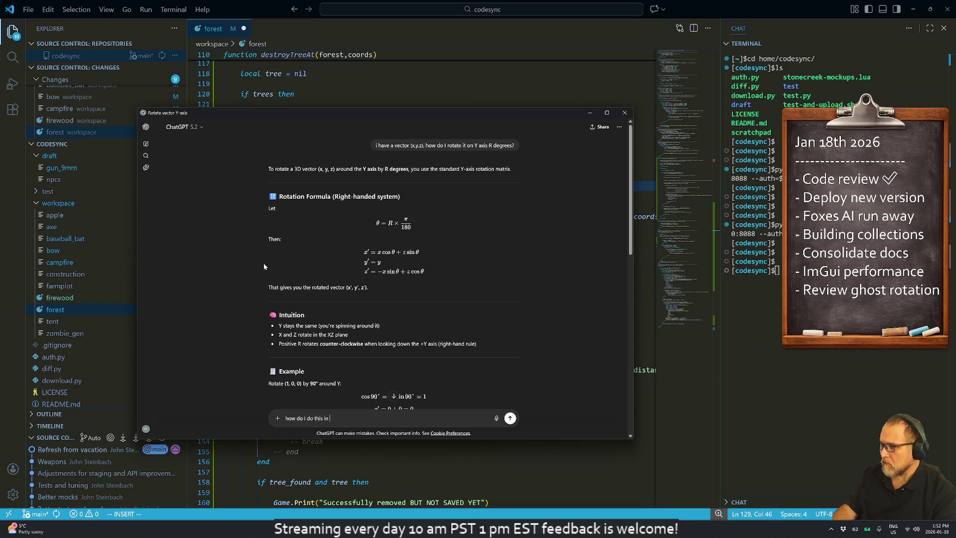
key(Return)
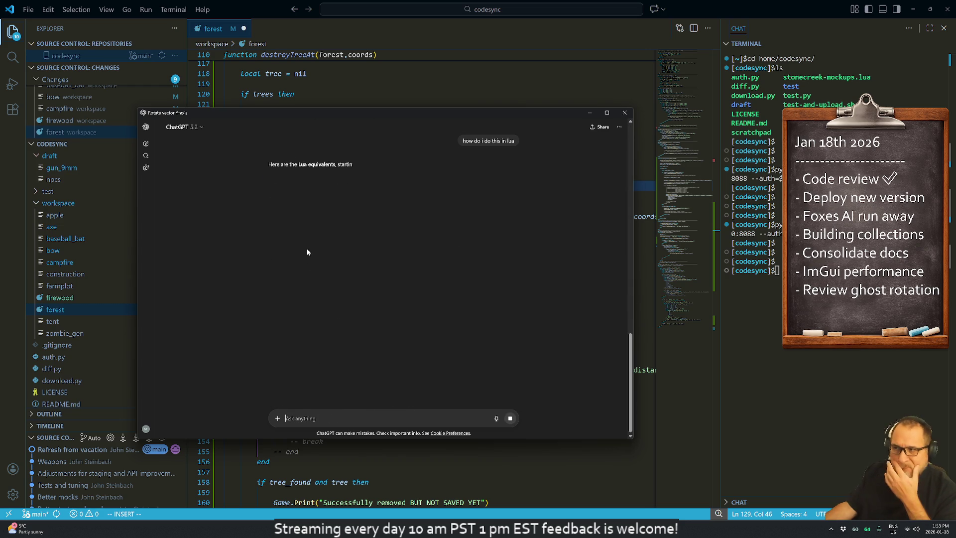
scroll(427, 252, up, 3)
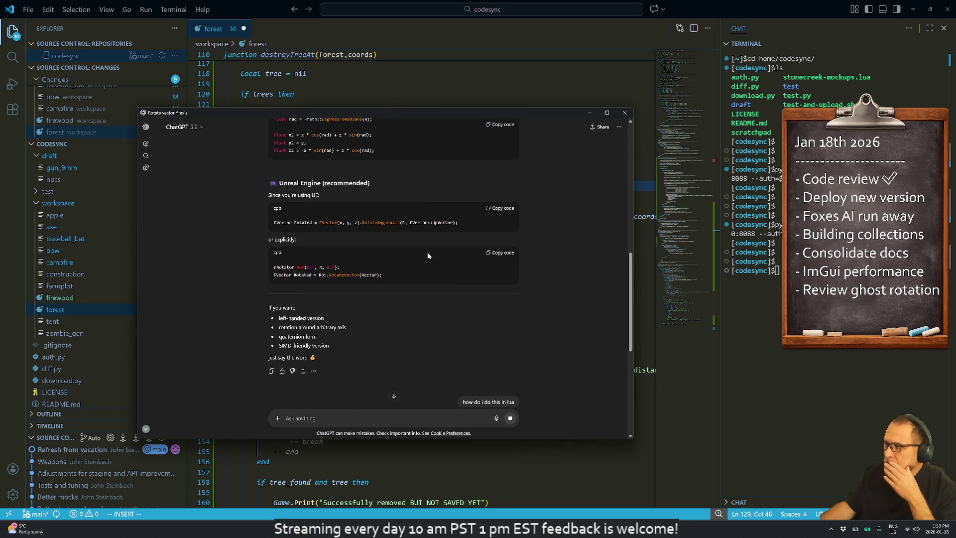
scroll(440, 243, down, 5)
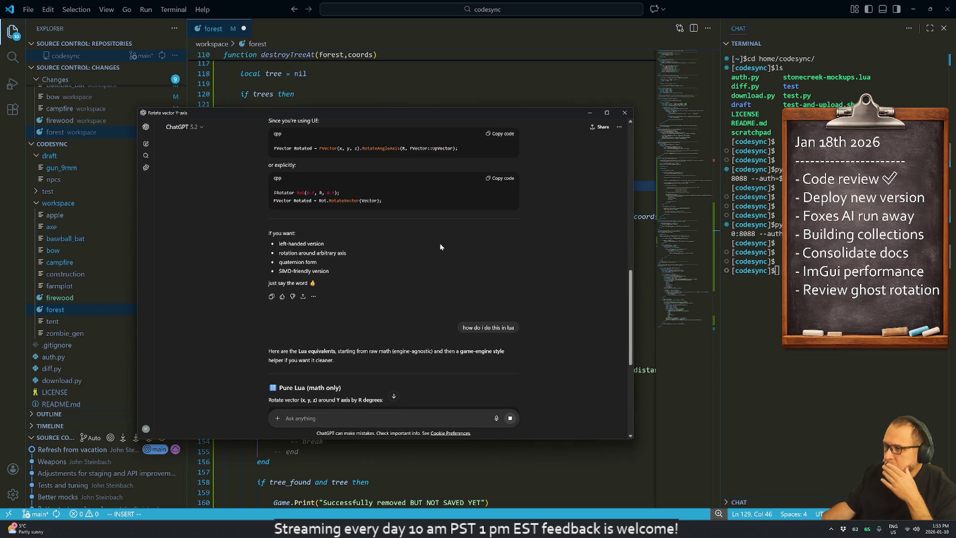
scroll(439, 246, down, 3)
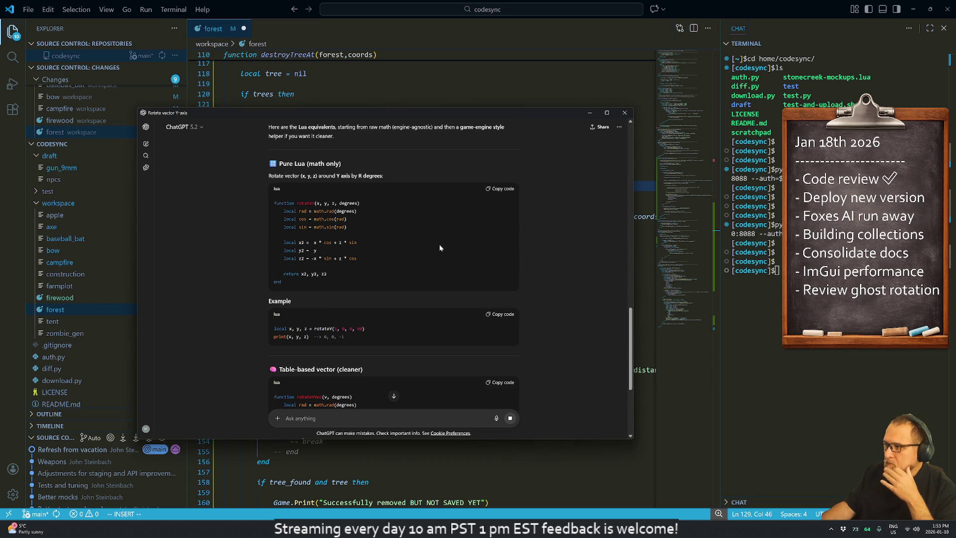
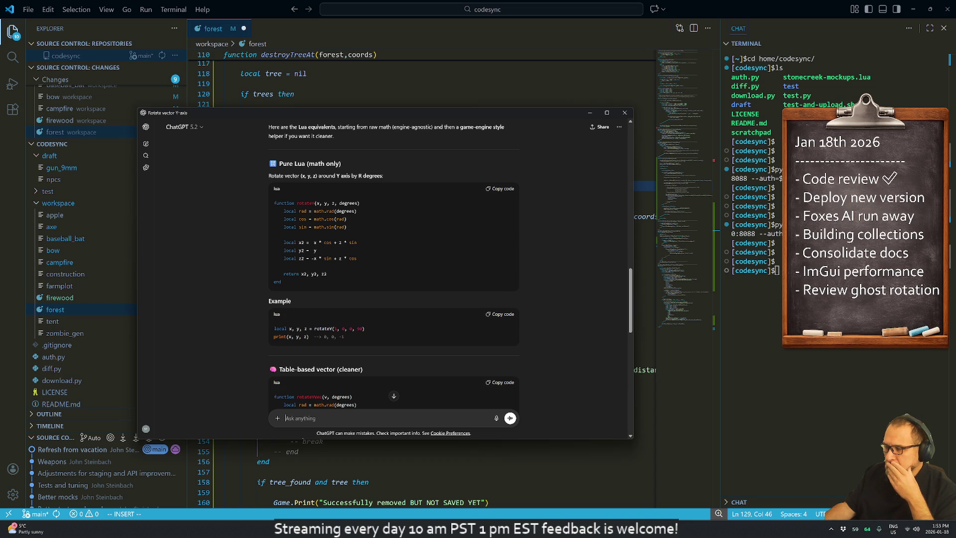
Step: Select and copy the pure Lua rotateY function from ChatGPT's Y-axis rotation answer
mouse_move(297, 284)
mouse_down()
mouse_move(276, 265)
mouse_move(267, 210)
mouse_up()
key(ctrl+c)
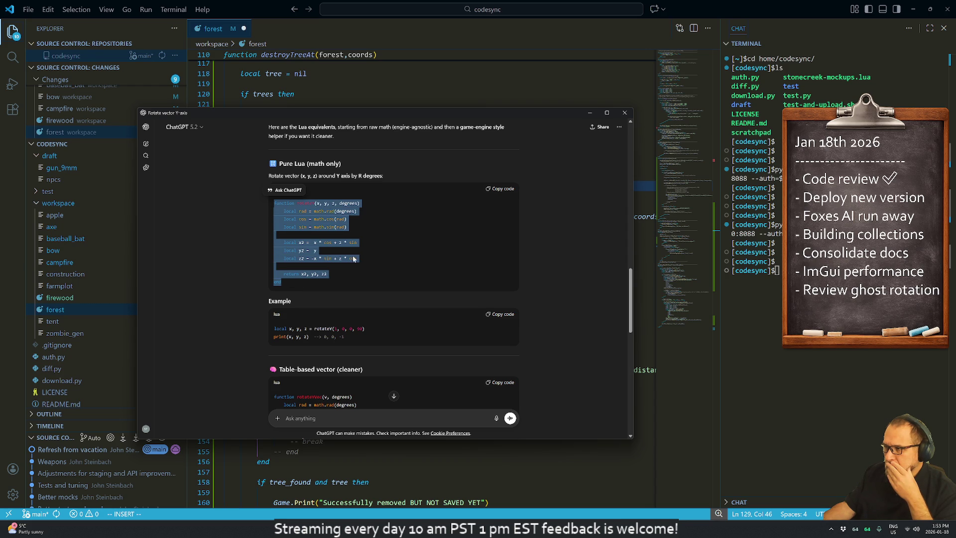
click(381, 272)
scroll(399, 269, down, 1)
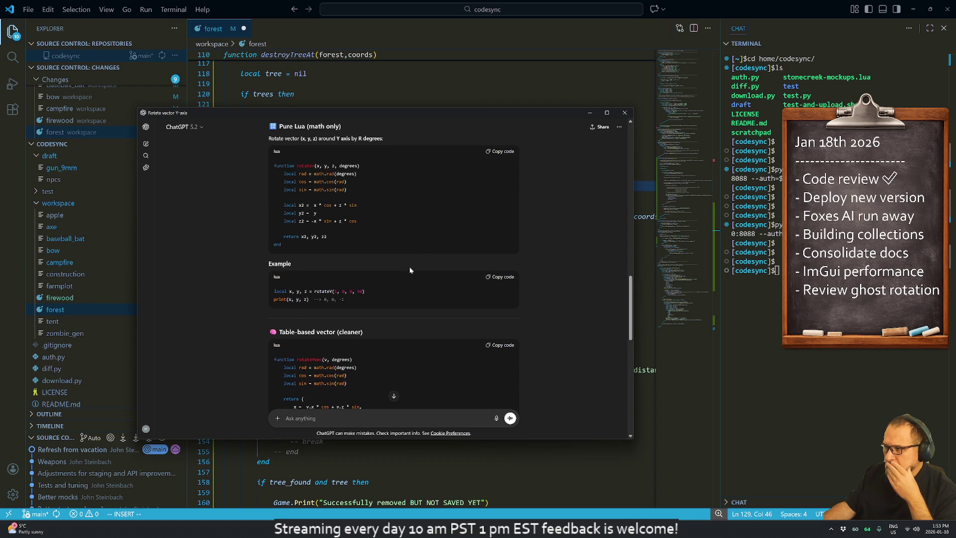
scroll(403, 266, up, 1)
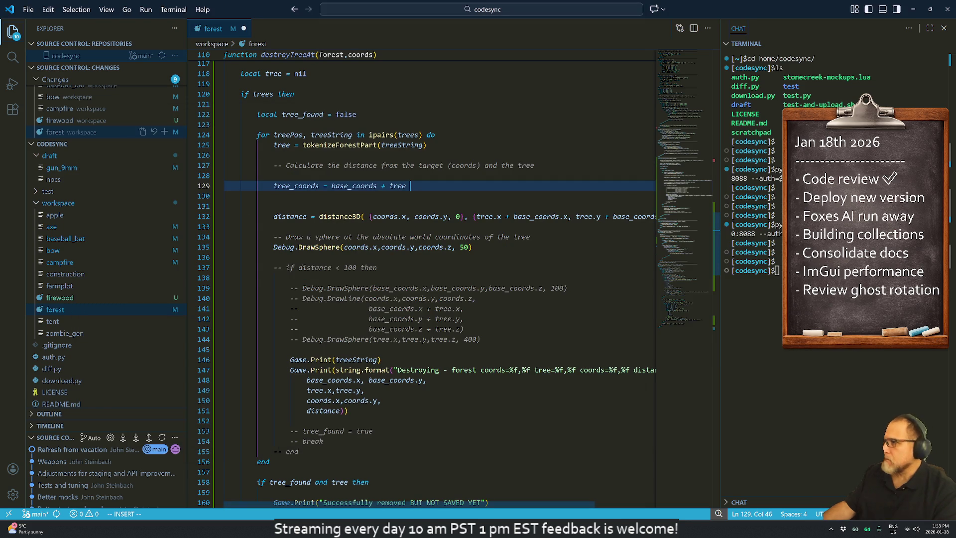
Step: Paste the rotateY function on a new line after migrateTreeMesh near the top of forest
scroll(438, 278, up, 3)
scroll(438, 279, up, 20)
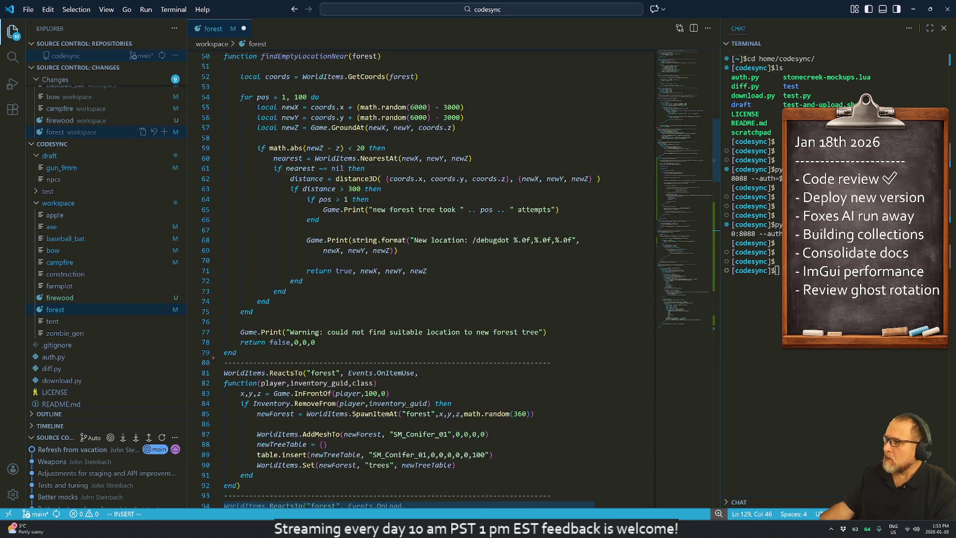
scroll(438, 279, up, 8)
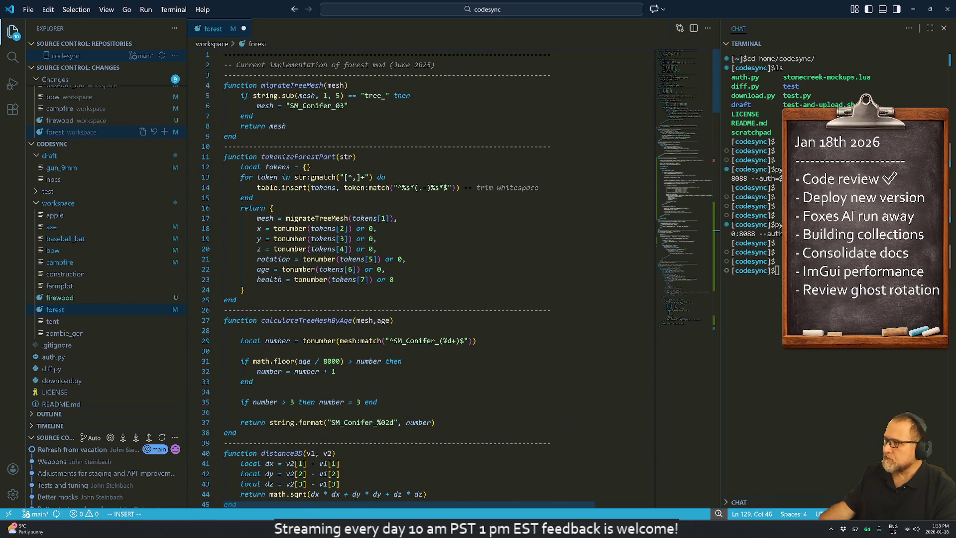
click(238, 137)
key(Escape)
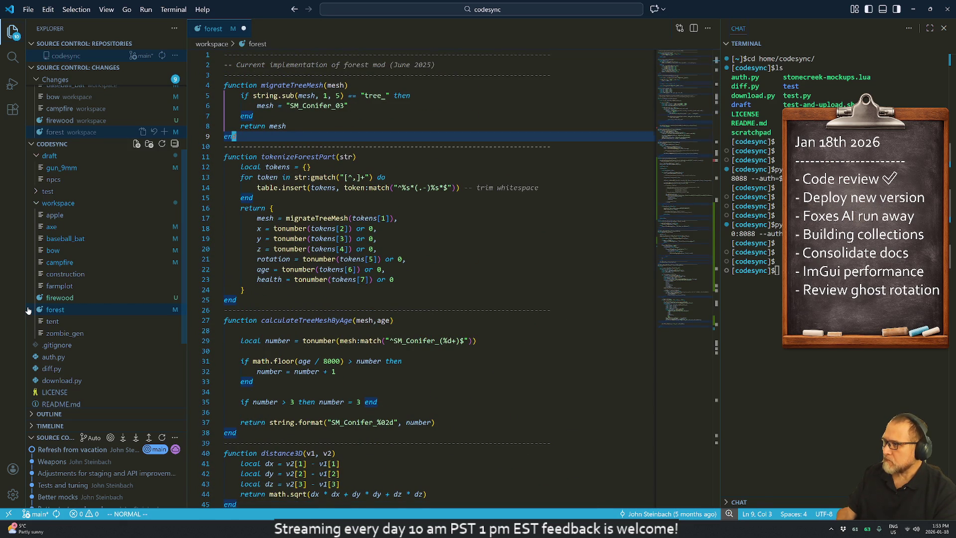
key(j)
key(o)
key(Escape)
key(ctrl+v)
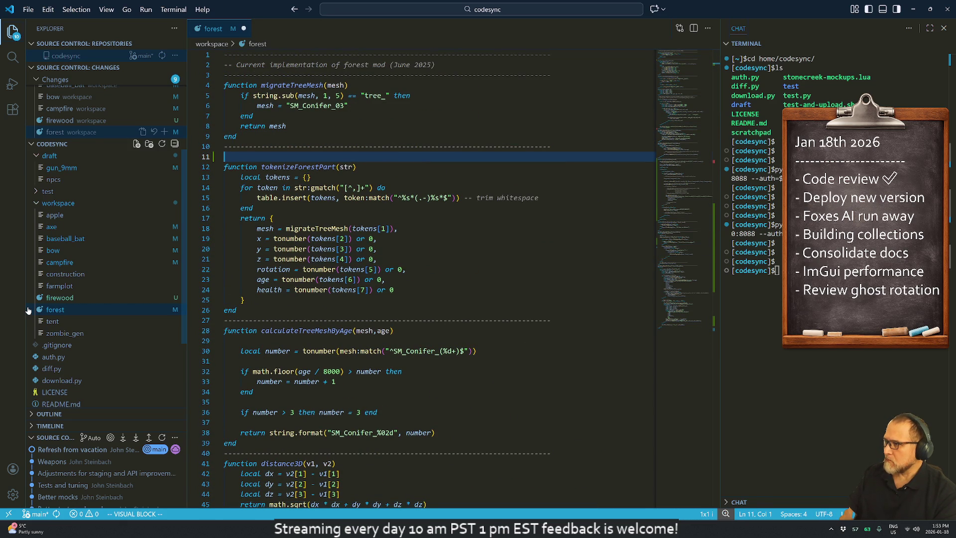
key(Escape)
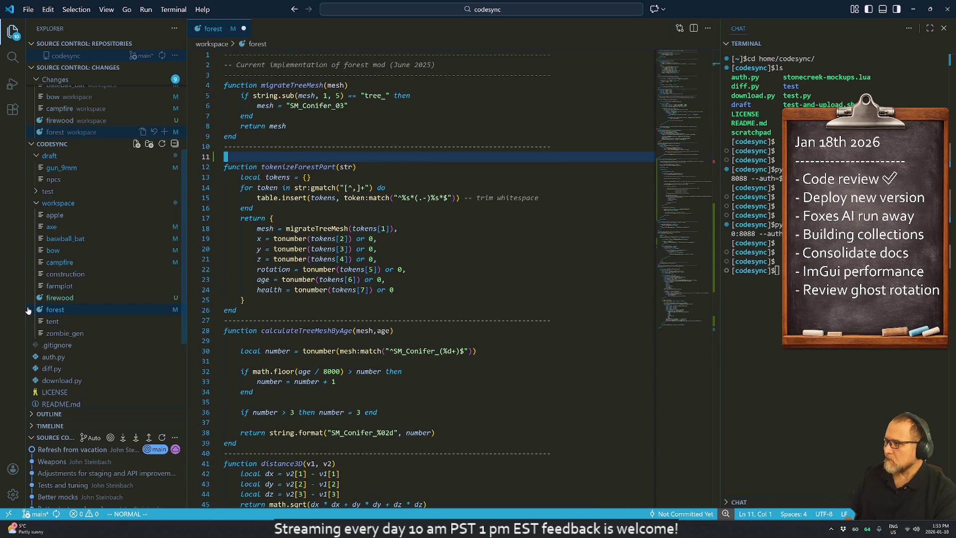
key(i)
key(ctrl+v)
key(Return)
key(Escape)
key(k)
key(k)
key(k)
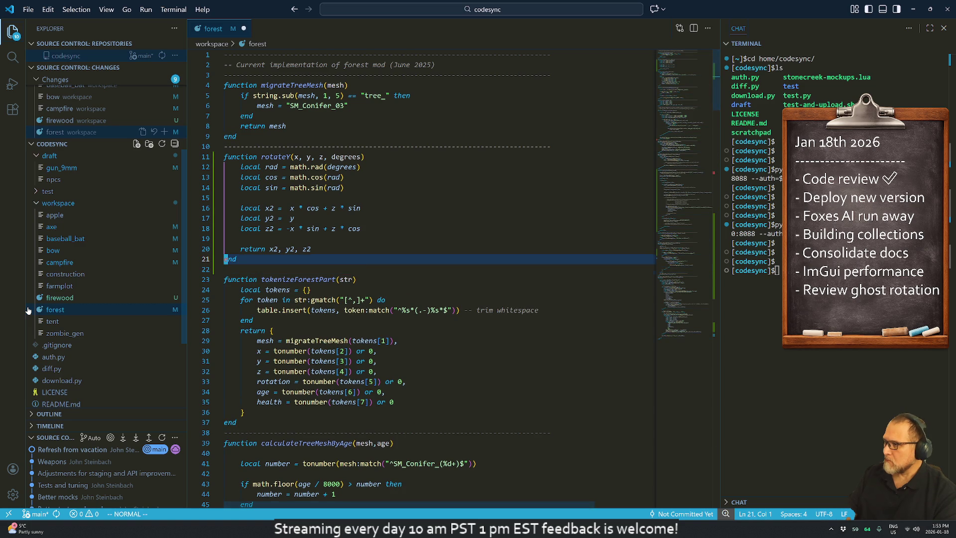
Step: Turn the blank line below rotateY into a dashed separator line
key(j)
key(j)
key(j)
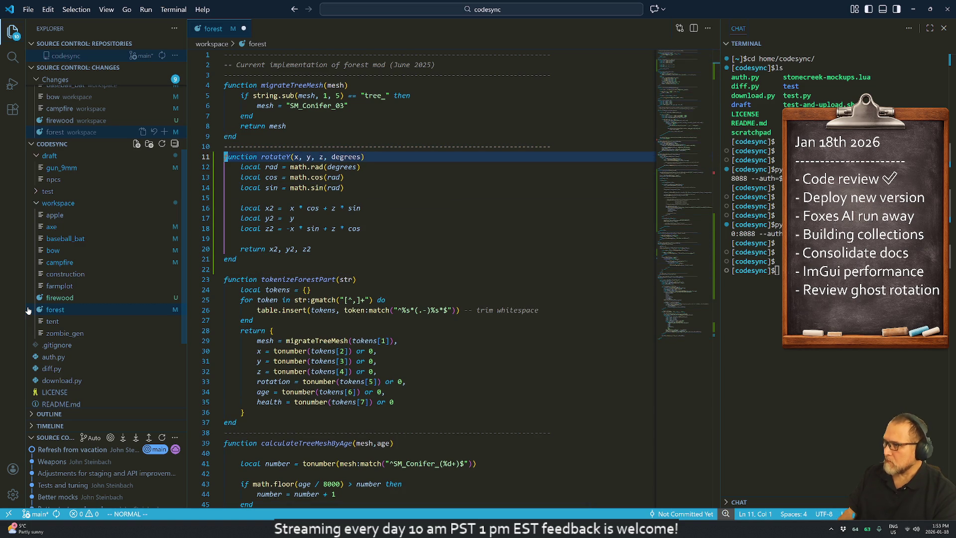
key(k)
key(p)
key(k)
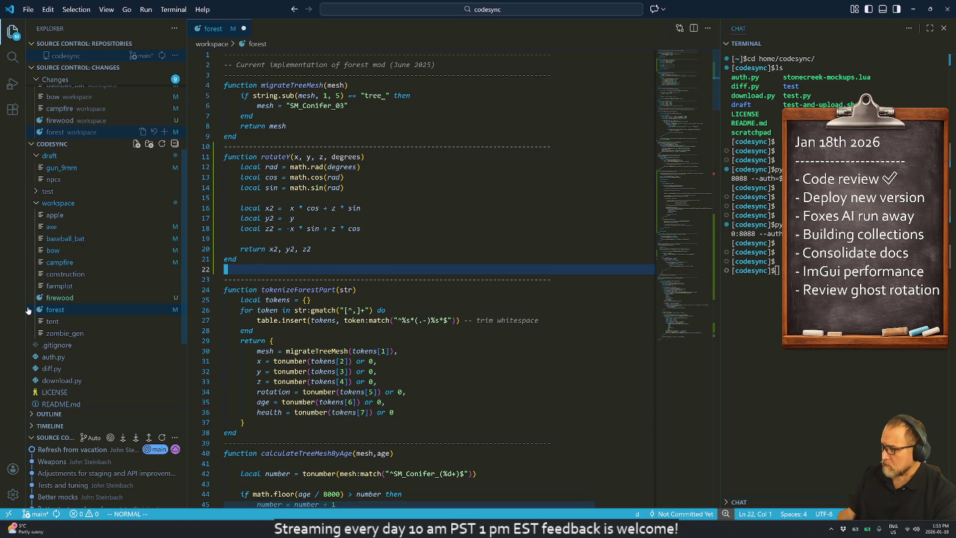
key(d)
key(d)
key(k)
key(k)
key(k)
key(k)
key(k)
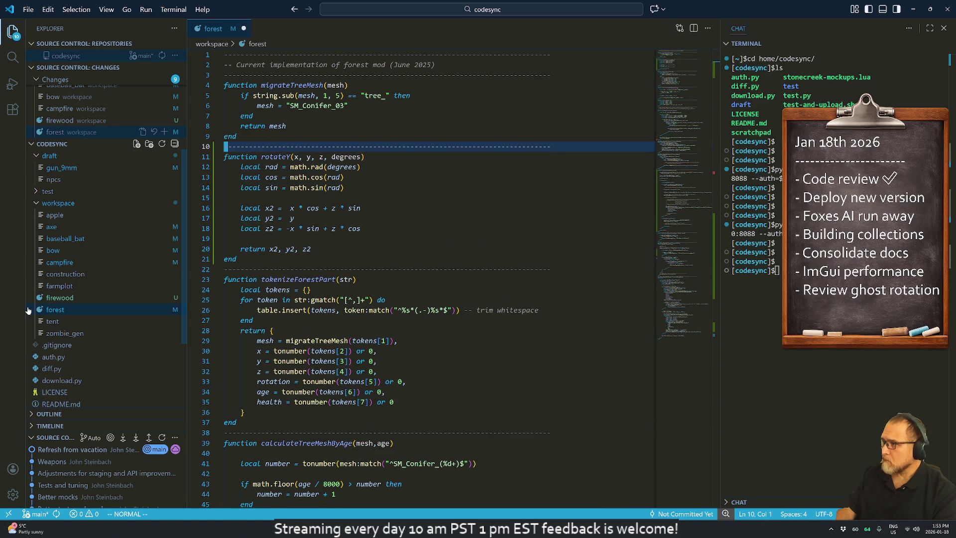
Step: Add a '-- Rotate a vector' comment line above the rotateY function
key(O)
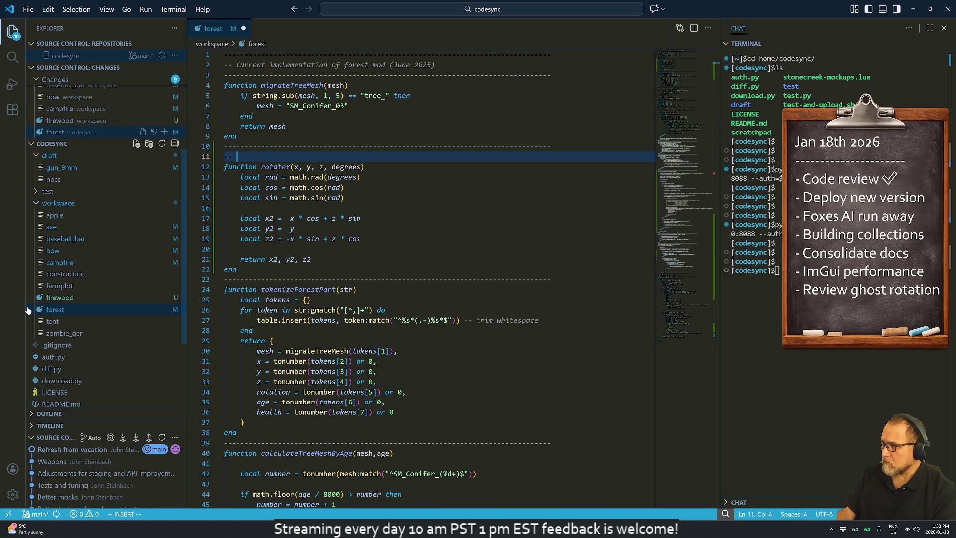
text(Rotate a )
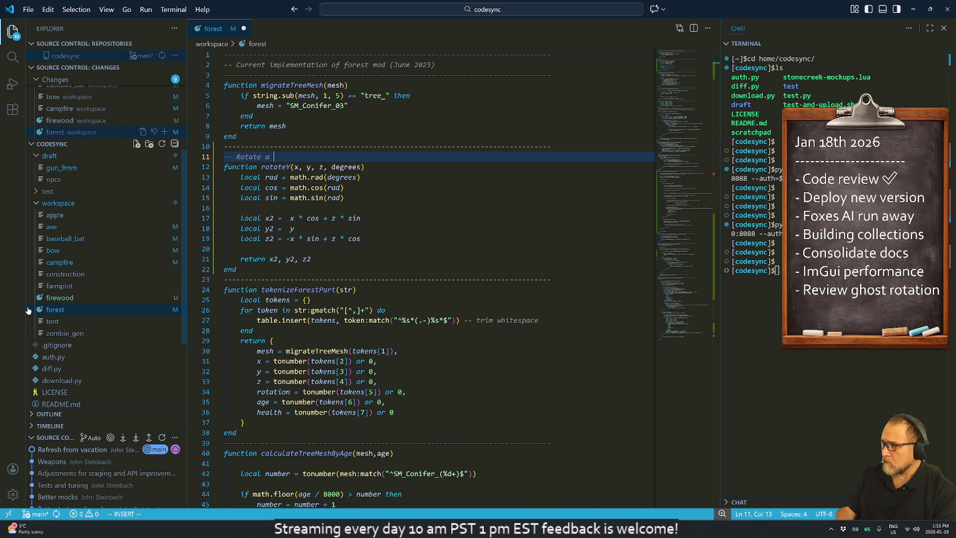
text(vector around)
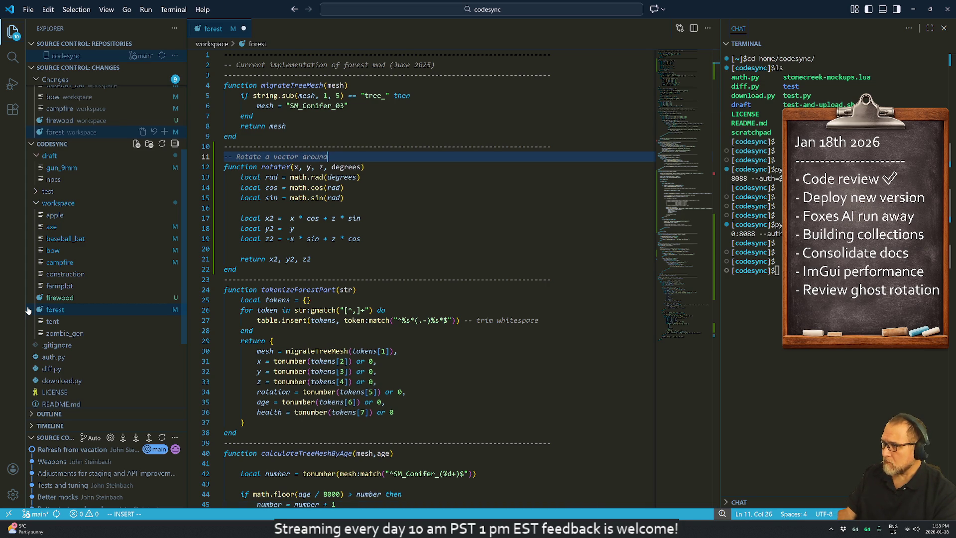
key(BackSpace)
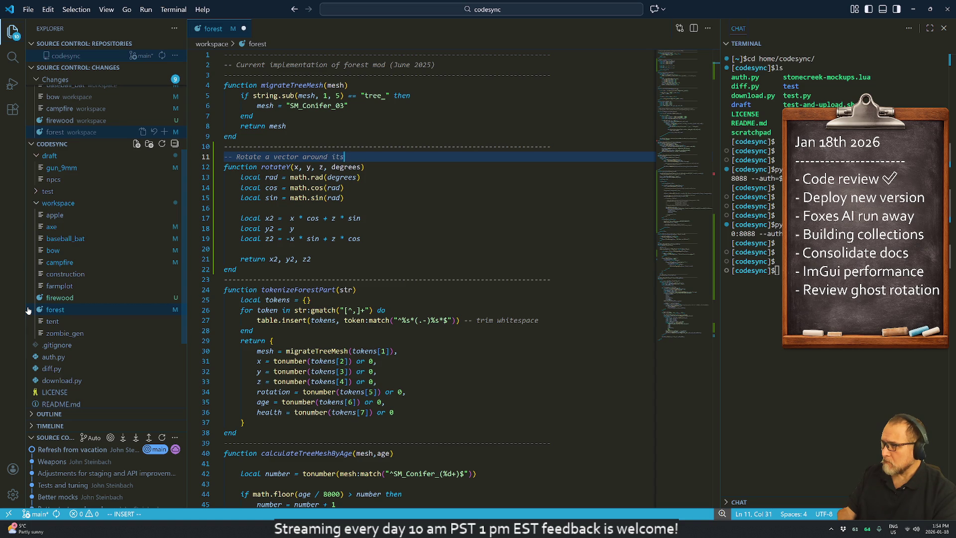
key(Escape)
key(b)
key(b)
key(D)
key(j)
key(O)
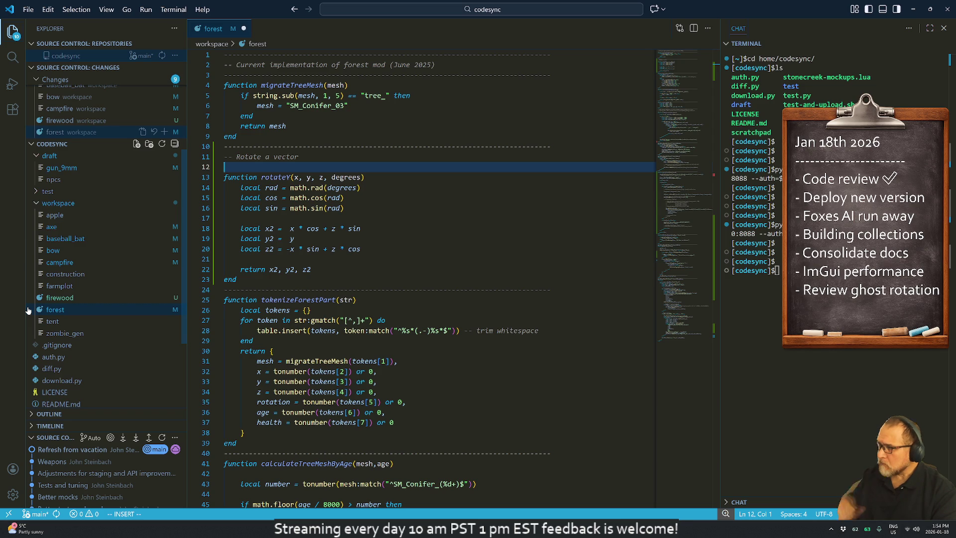
Step: Ask ChatGPT the follow-up question about rotating around the z axis
key(Escape)
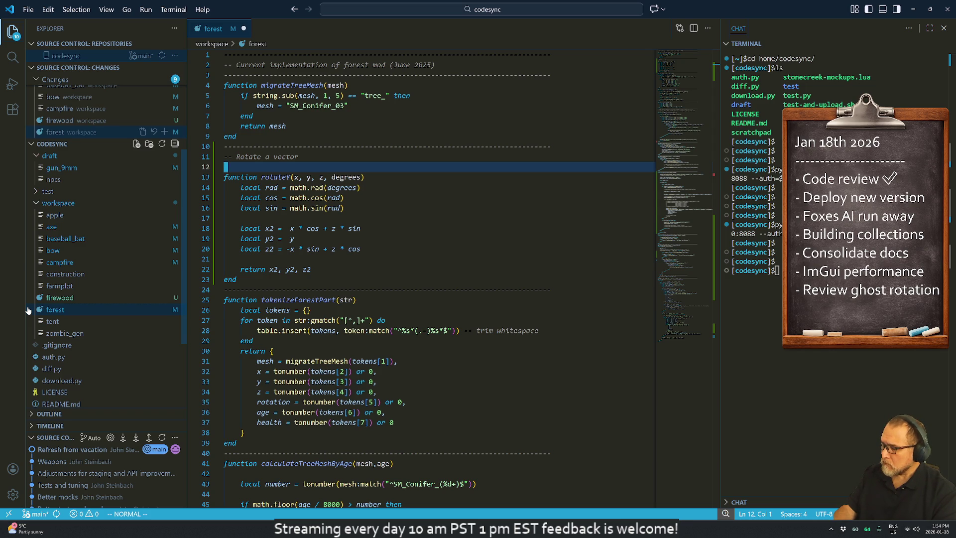
key(alt+Tab)
text(z)
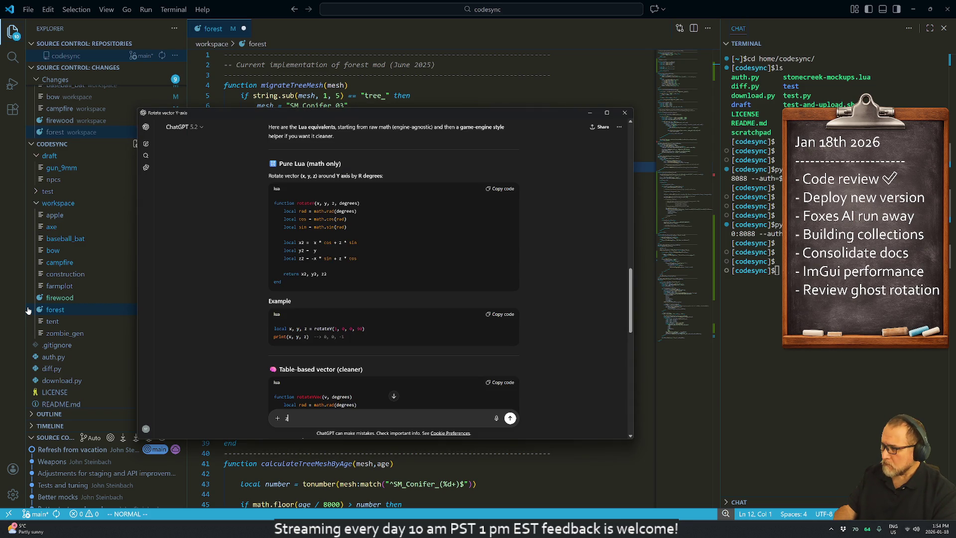
text(is)
key(Return)
Step: Extend the comment to read 'Rotate a vector around its z axis'
key(alt+Tab)
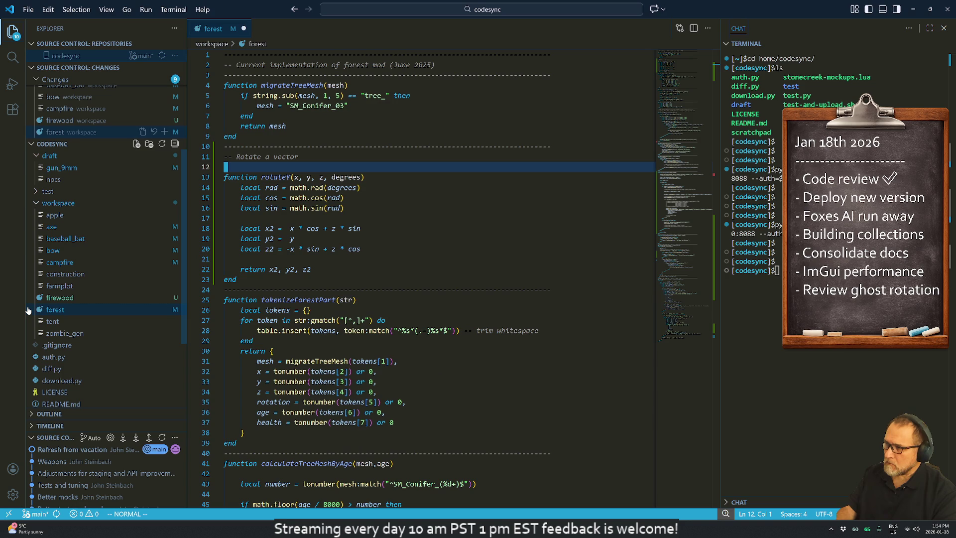
key(k)
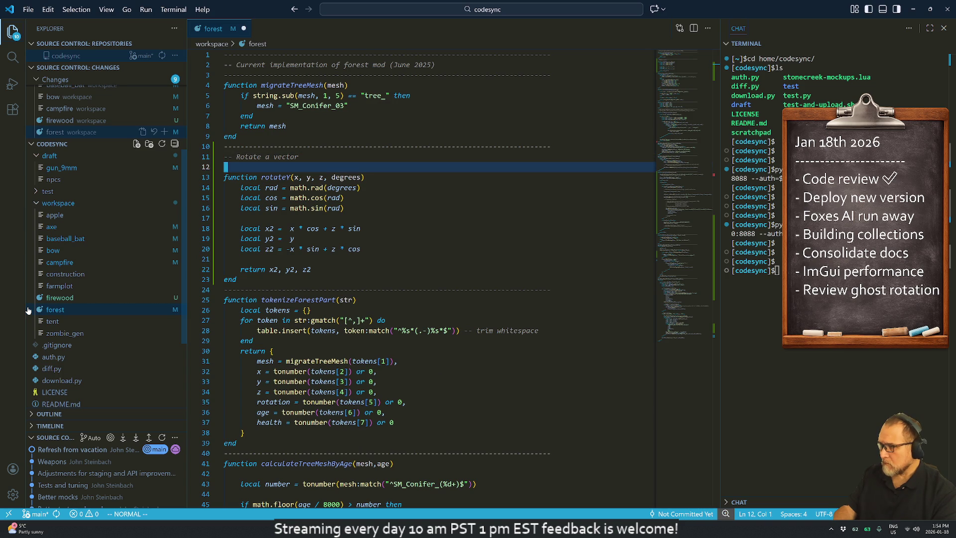
text(Aaround its z ax)
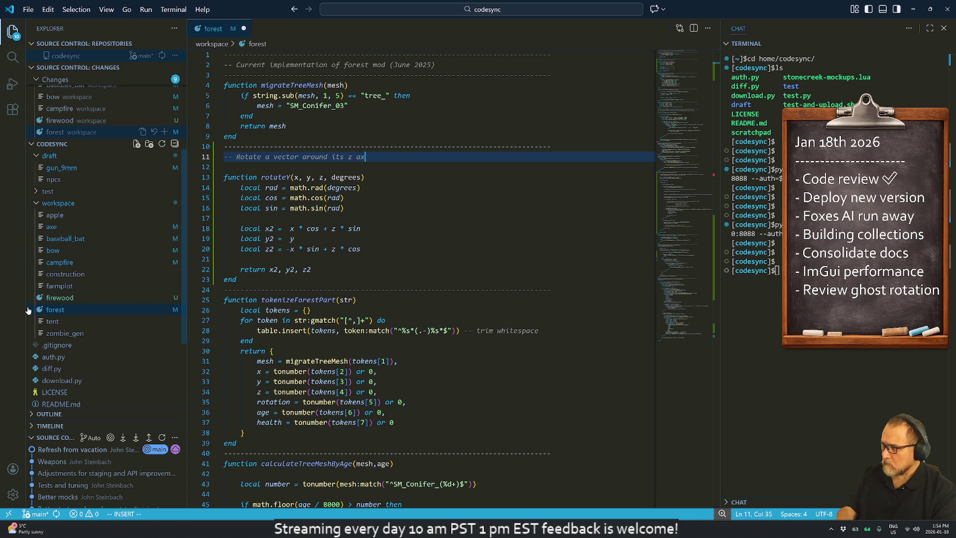
text(is)
key(Escape)
key(j)
key(d)
key(d)
Step: Clear out the rotateY function body, leaving empty lines in its place
key(j)
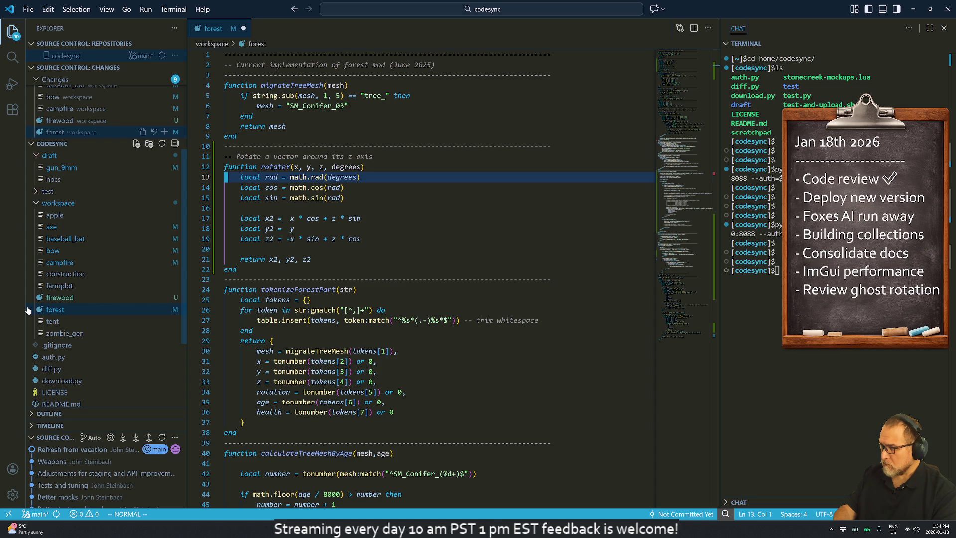
key(shift+v)
key(j)
key(j)
key(j)
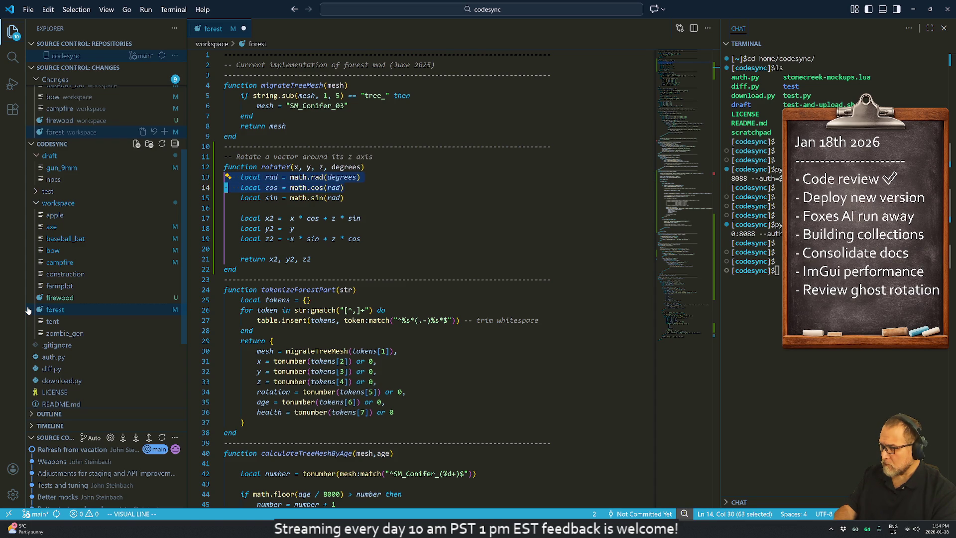
key(c)
key(Return)
key(Return)
key(Return)
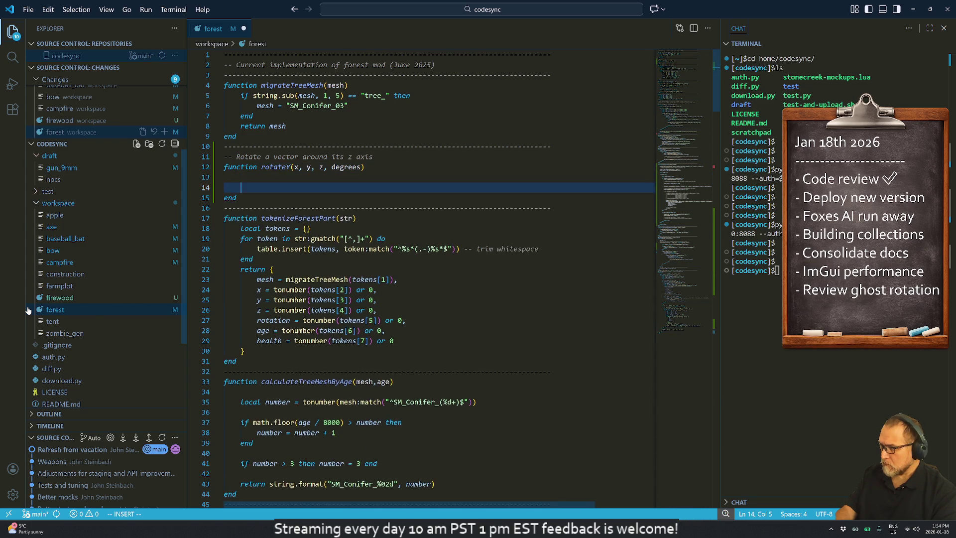
key(Escape)
key(k)
key(k)
key(k)
key(k)
key(alt+Tab)
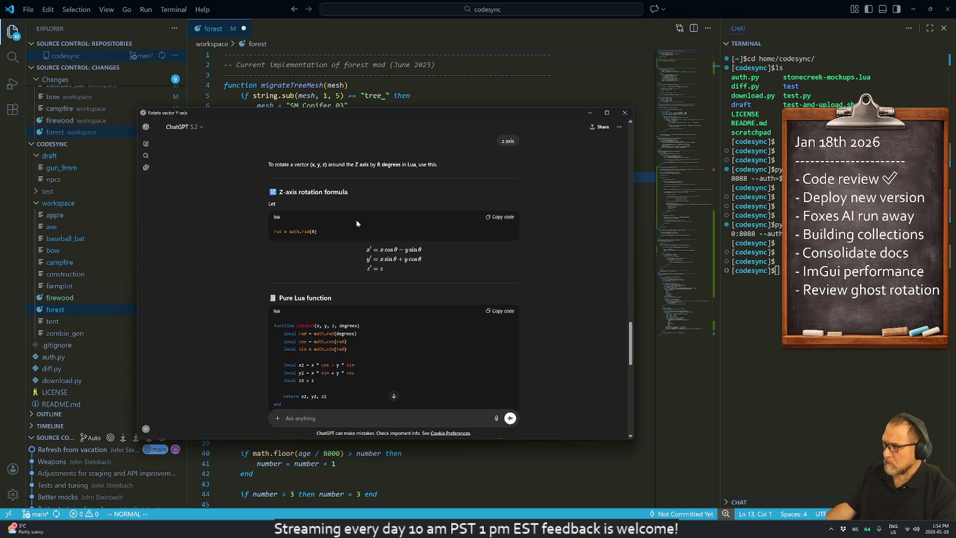
Step: Copy the Pure Lua rotateZ code block from ChatGPT's z-axis rotation reply
scroll(462, 231, down, 1)
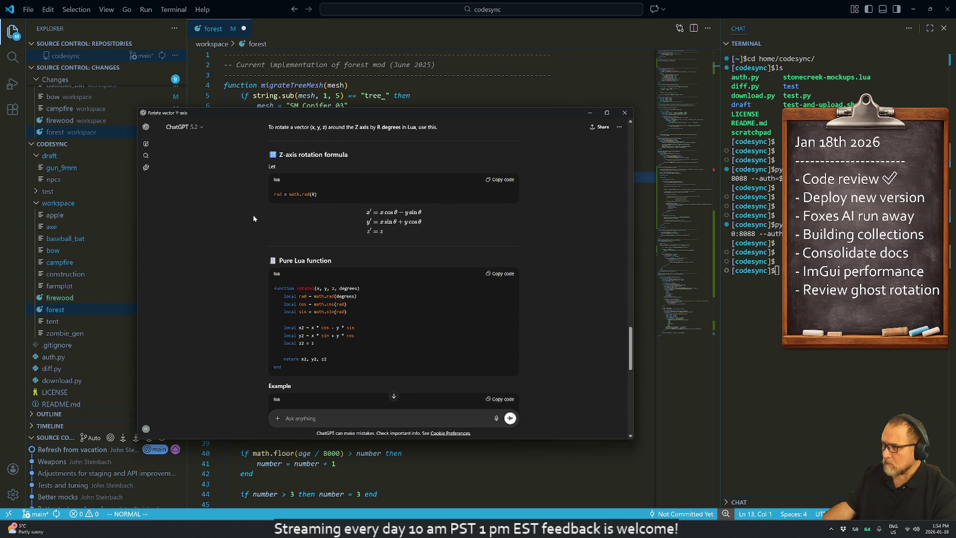
scroll(253, 219, up, 1)
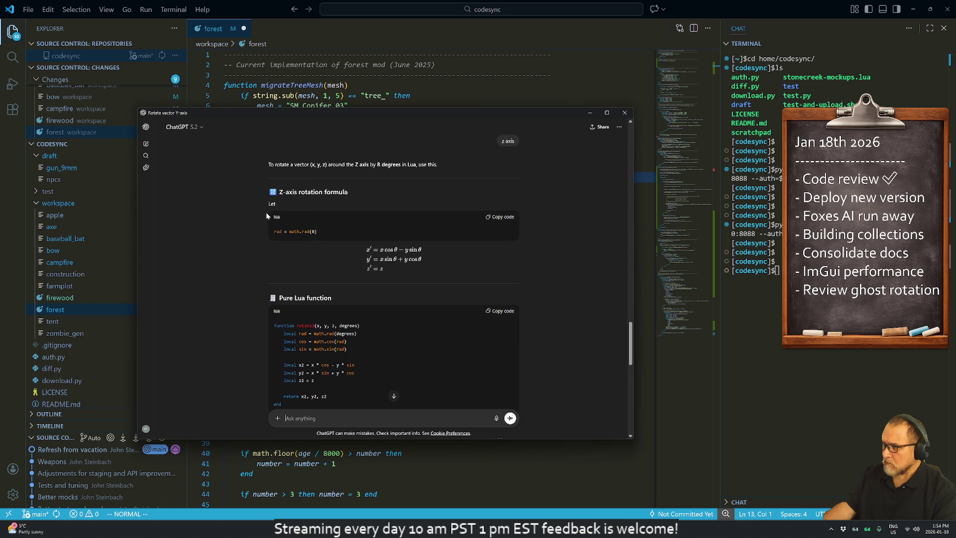
scroll(256, 228, down, 2)
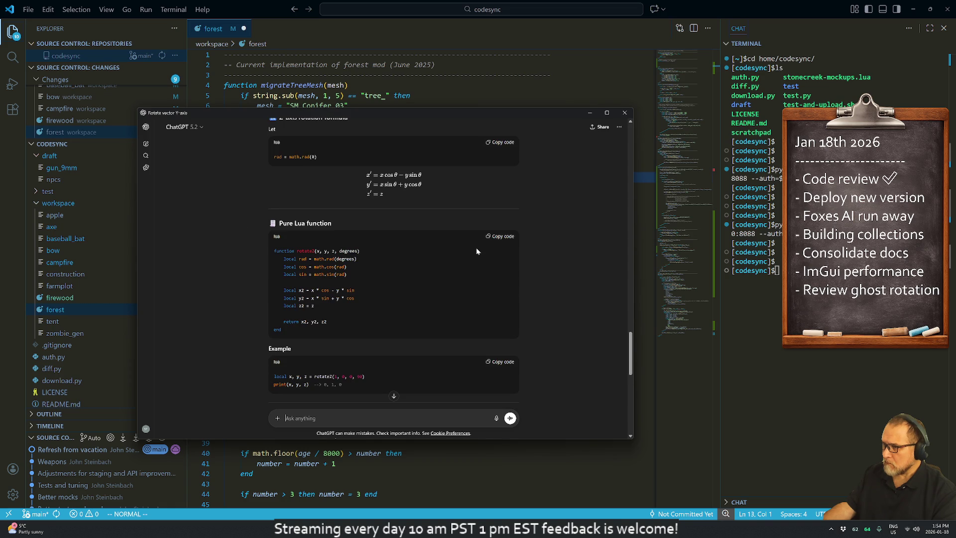
click(500, 237)
Step: Paste rotateZ under the rotate comment and delete the leftover empty rotateY stub
key(alt+Tab)
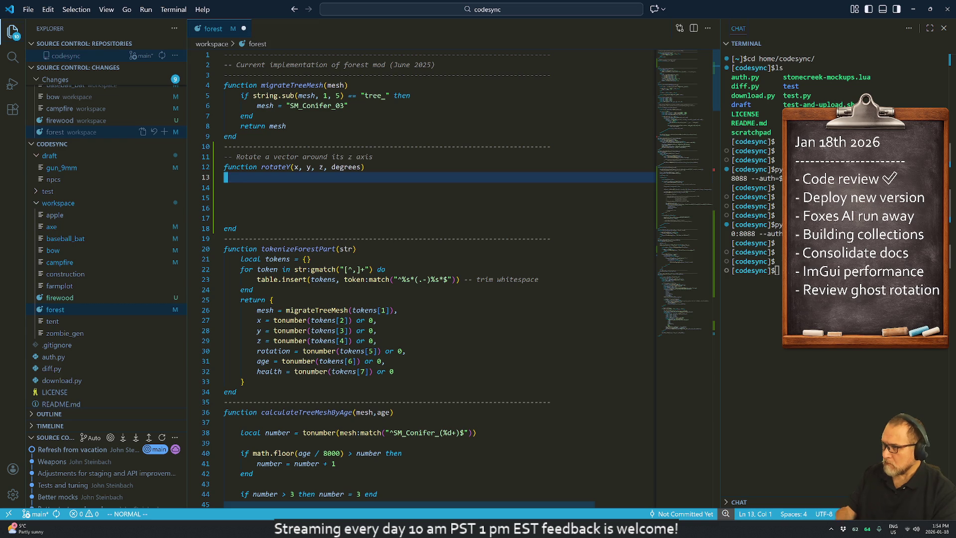
key(k)
key(k)
key(o)
text(function rotateZ(x, y, z, degrees)     local rad = math.rad(degrees)     local cos = math.cos(rad)     local sin = math.sin(rad)      local x2 = x * cos - y * sin     local y2 = x * sin + y * cos     local z2 = z      return x2, y2, z2 end)
key(Return)
key(Escape)
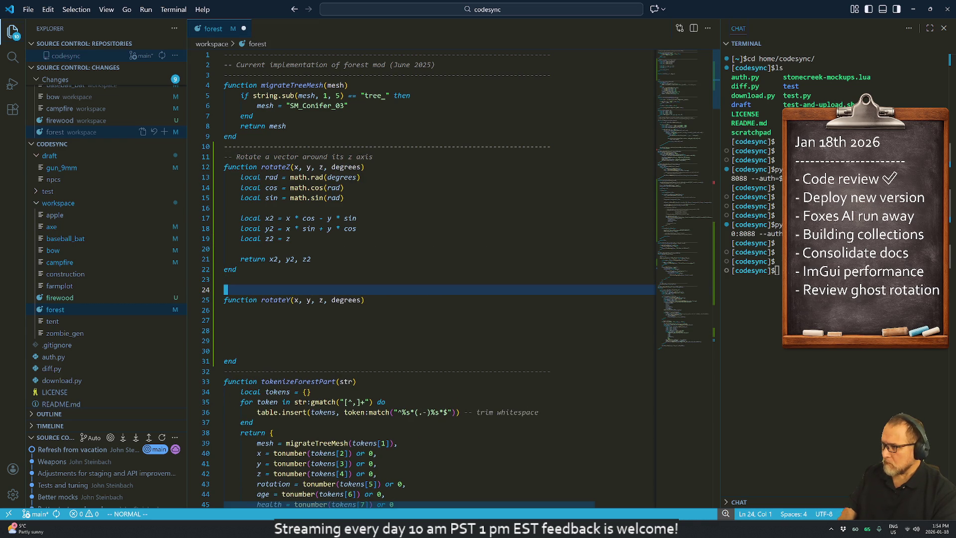
key(shift+v)
key(j)
key(j)
key(j)
key(j)
key(j)
key(j)
key(d)
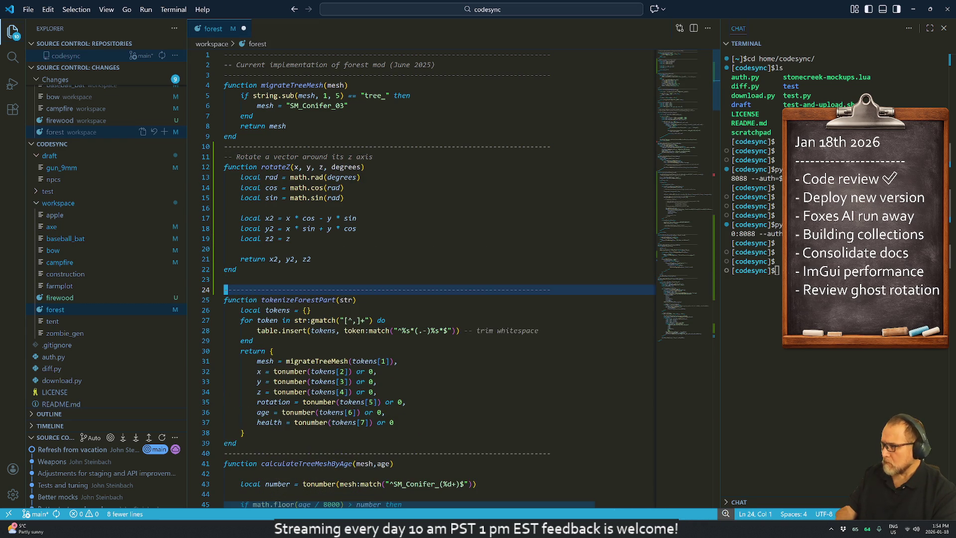
key(k)
key(d)
key(d)
key(k)
key(k)
key(k)
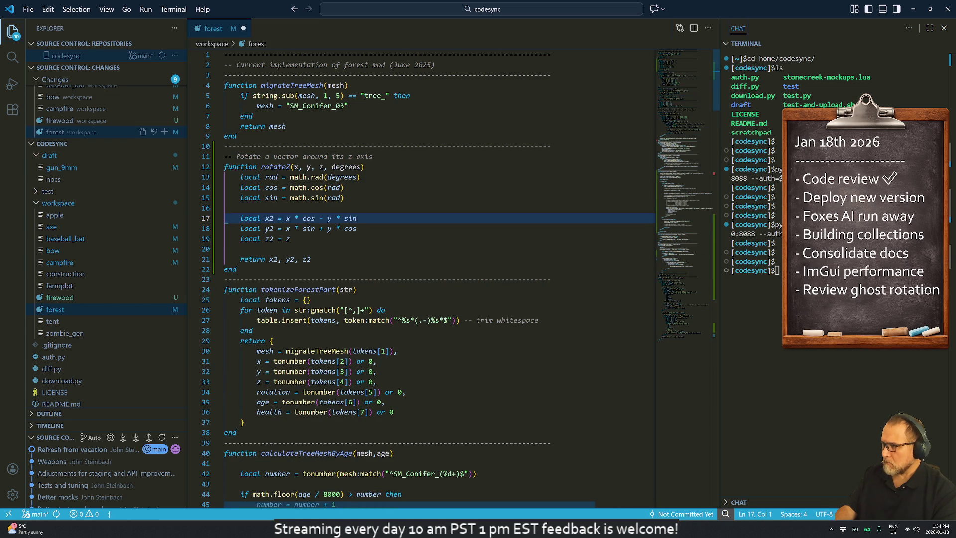
Step: Save the forest file with :w and move down to destroyTreeAt's tree_coords line
text(:w)
key(Return)
key(j)
key(j)
key(j)
key(j)
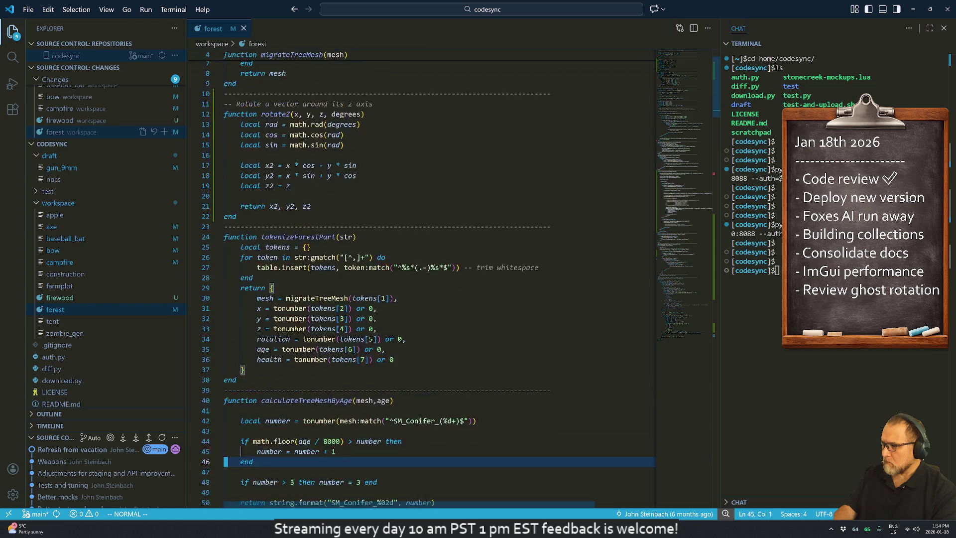
key(j)
key(j)
key(j)
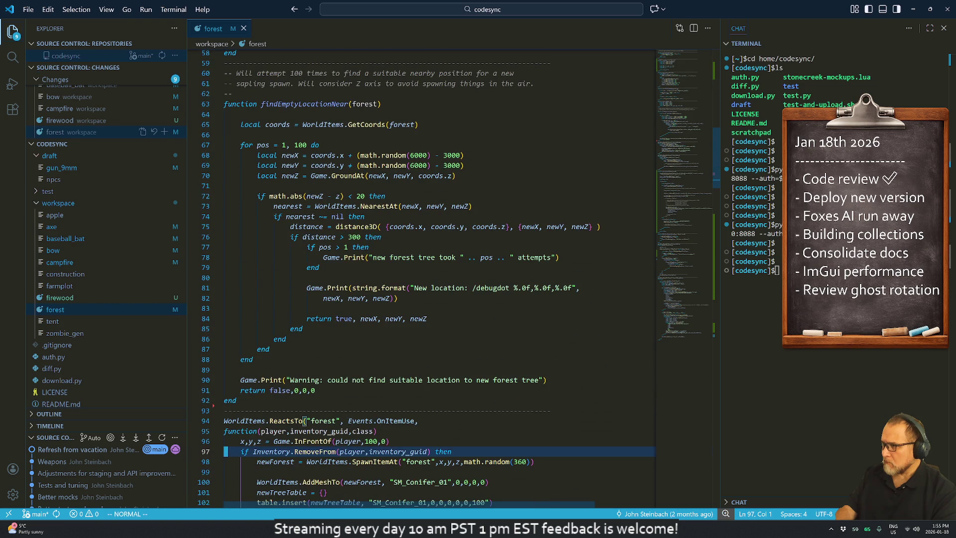
key(j)
key(j)
key(j)
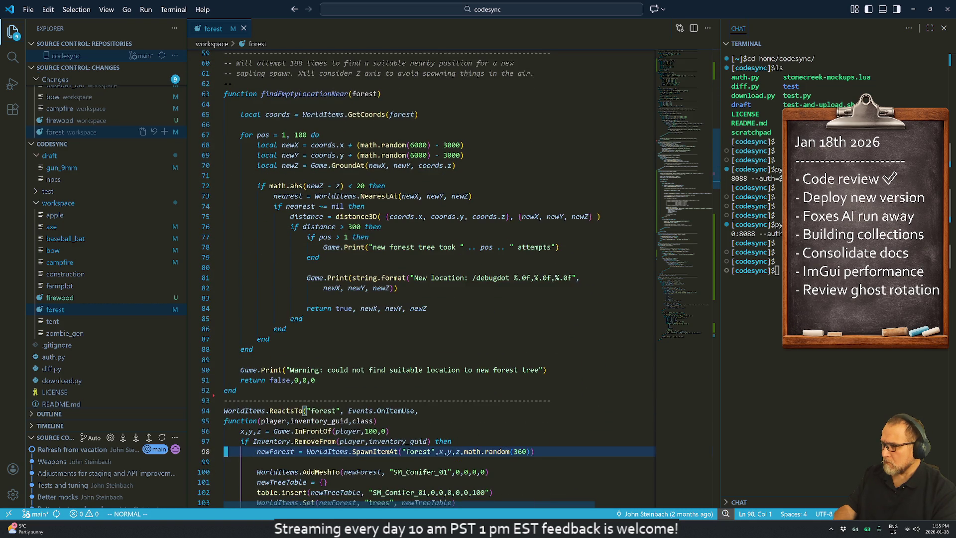
key(j)
key(j)
key(j)
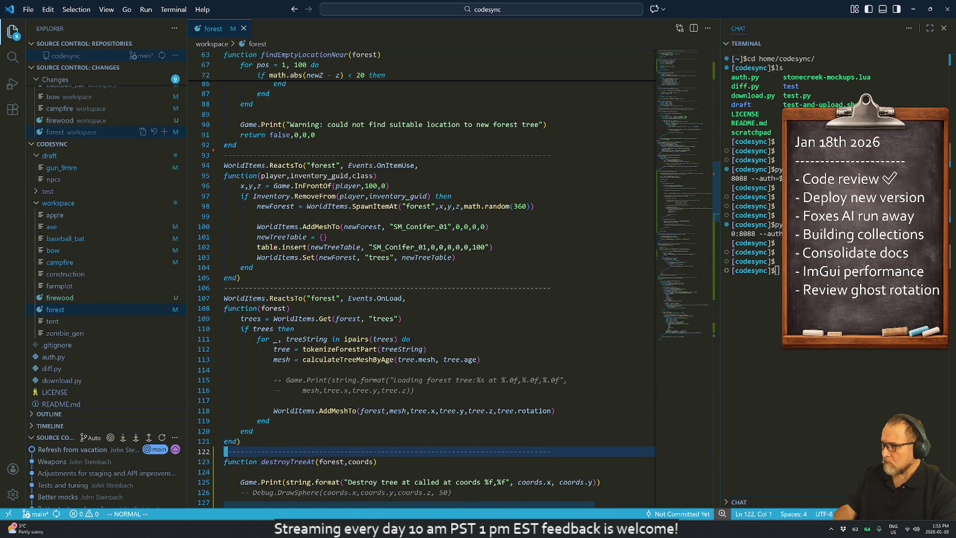
key(j)
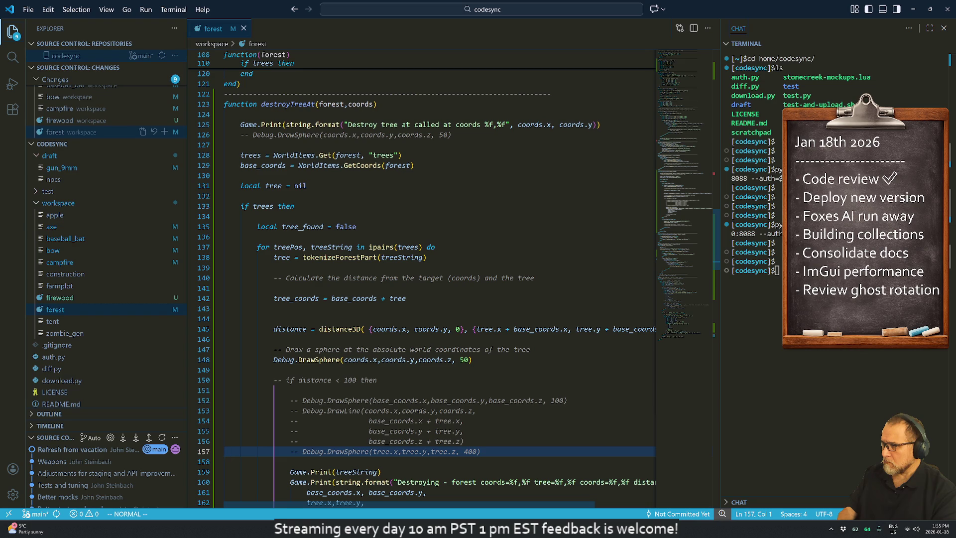
key(j)
key(j)
key(j)
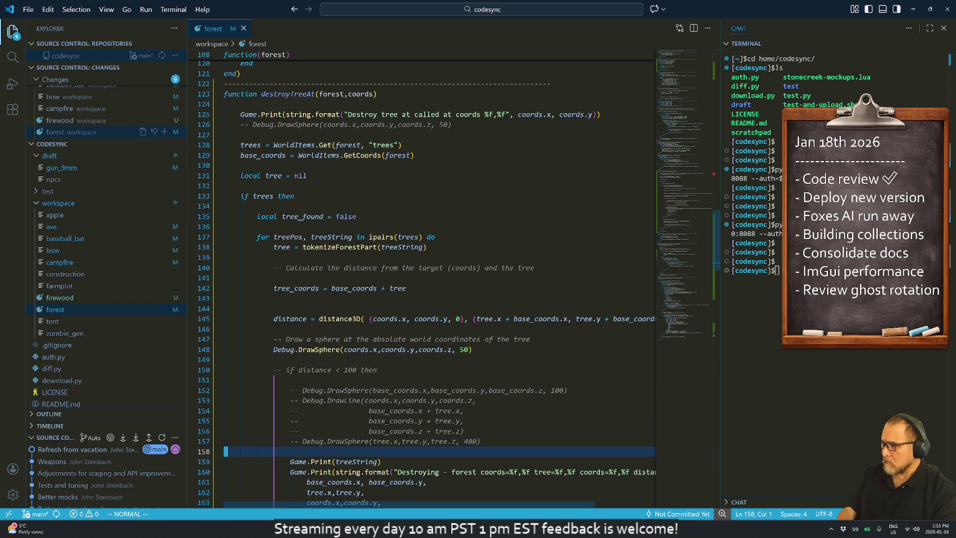
key(k)
key(k)
key(k)
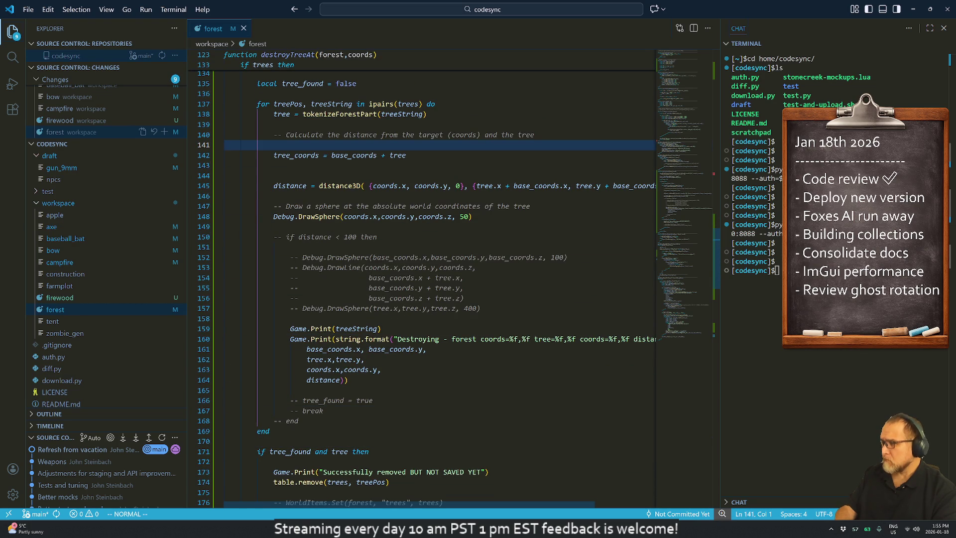
key(j)
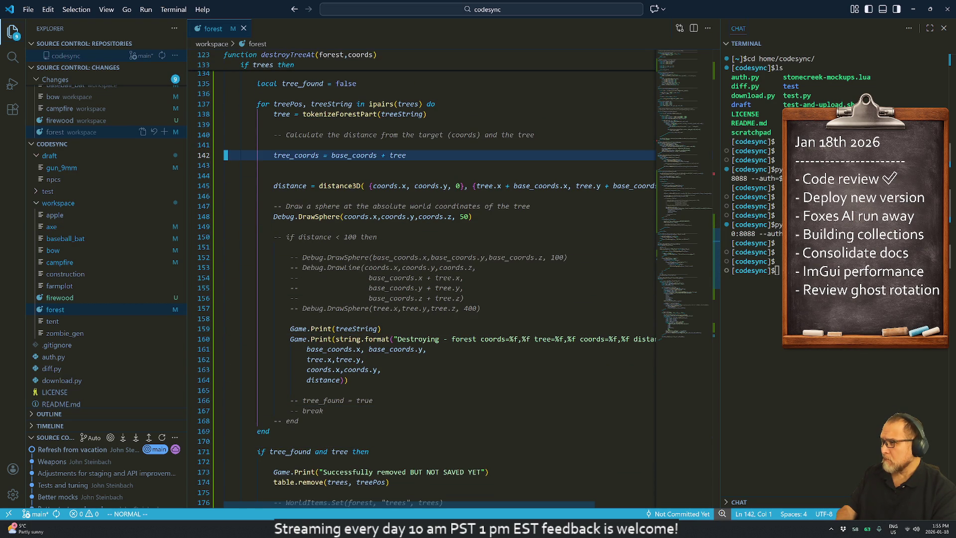
Step: Find the rotateZ definition with /rotate and copy its signature line
text(/rotate)
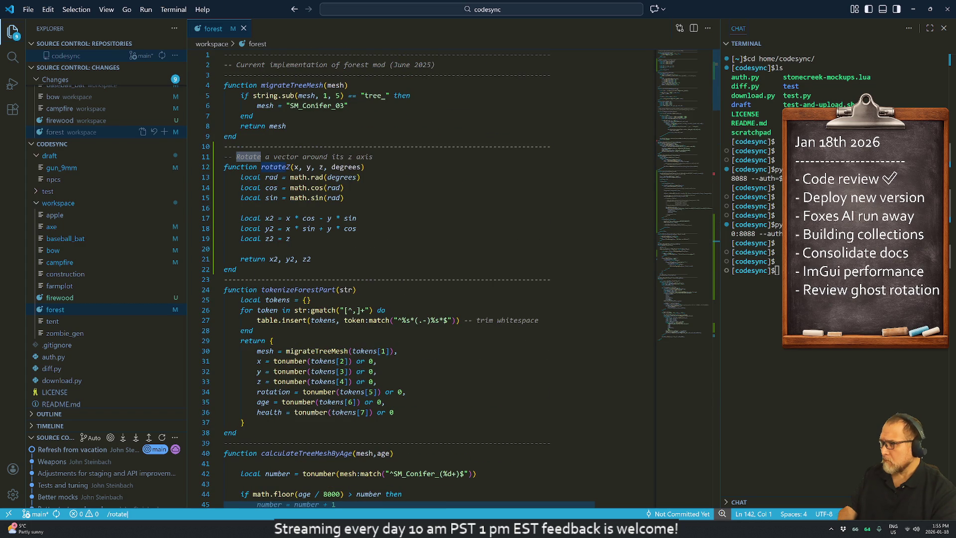
key(Return)
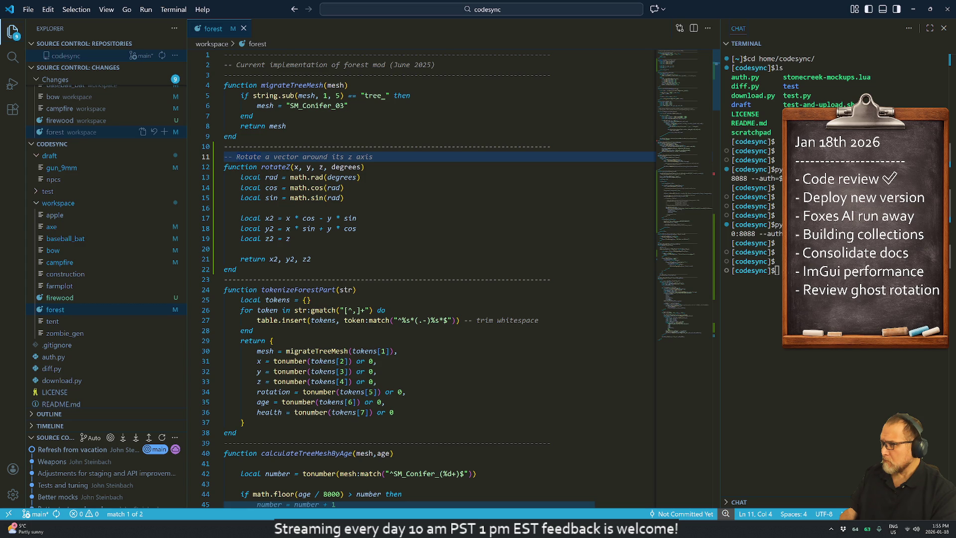
key(u)
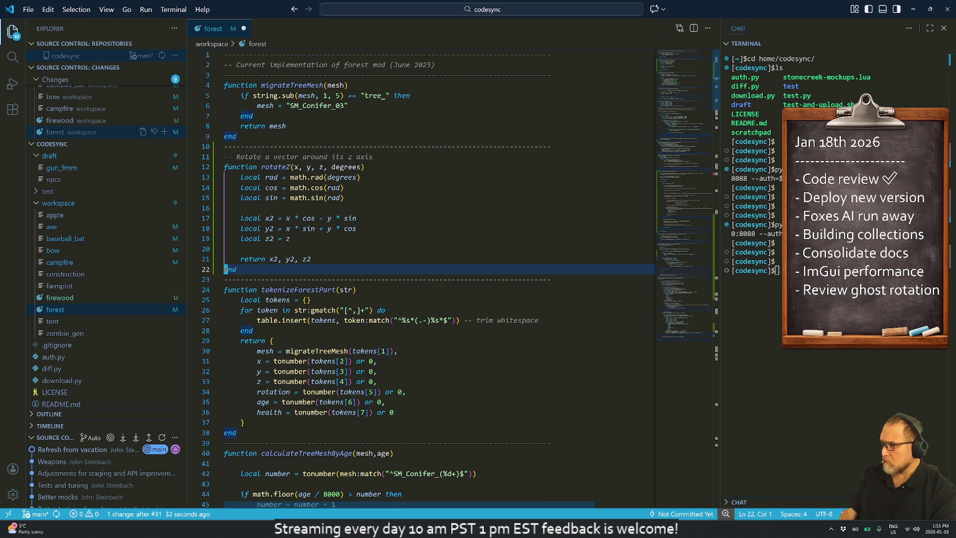
key(k)
key(k)
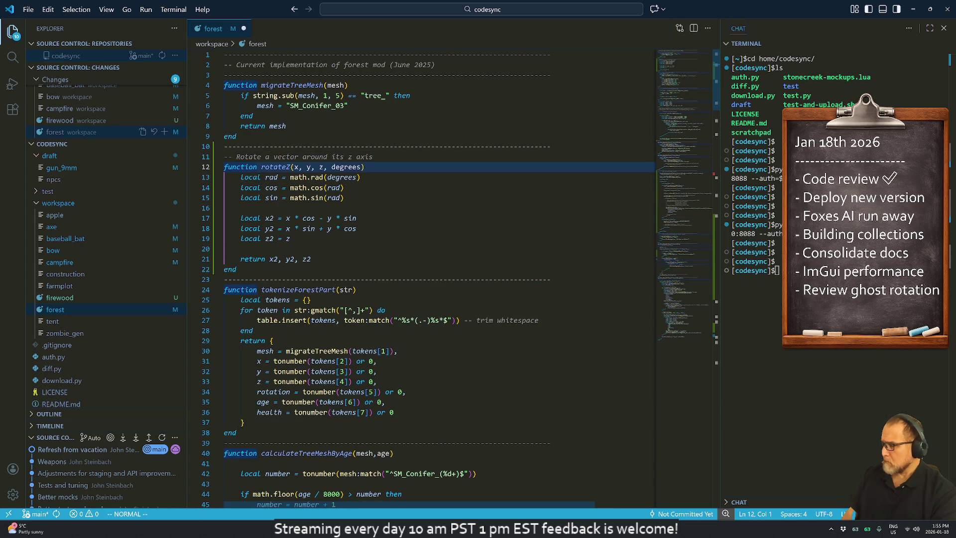
key(y)
key(y)
key(ctrl+o)
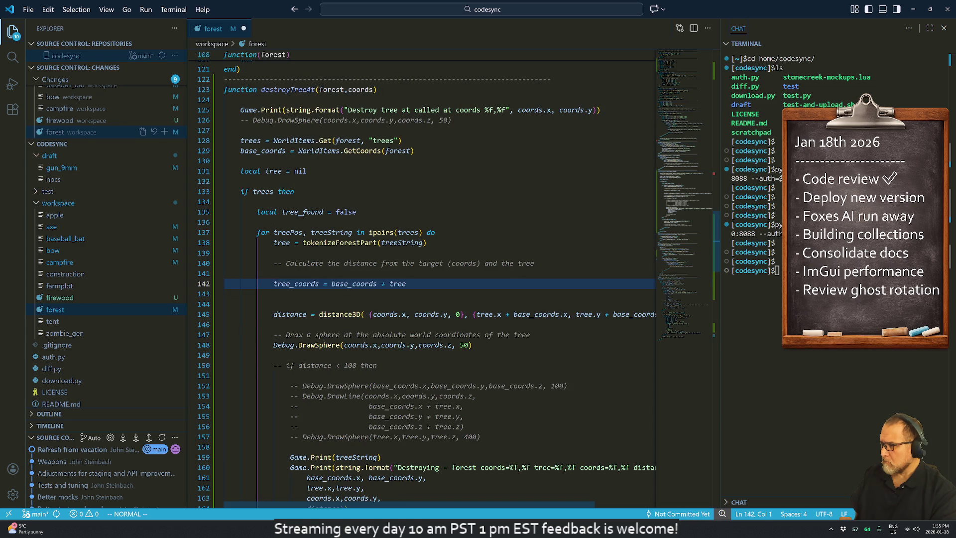
Step: Add 'rotated_tree_vector = rotateZ(tree.x,tree.y,tree.z,rotation)' above the tree_coords line
key(p)
key(k)
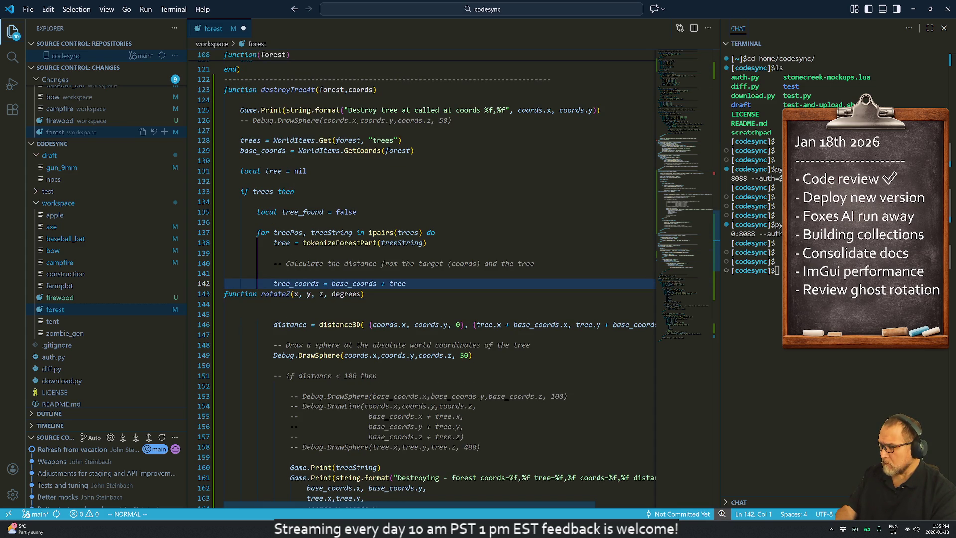
text(Orota)
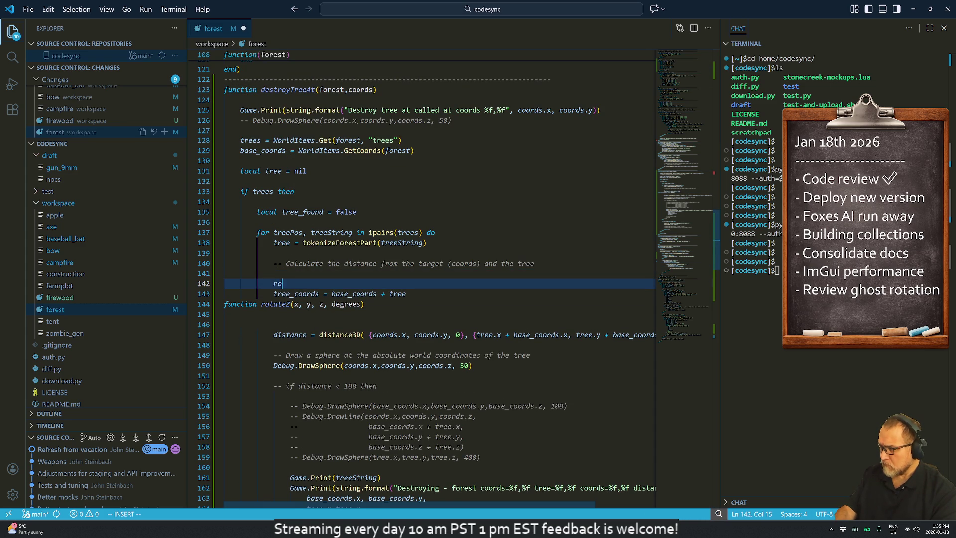
text(ted_)
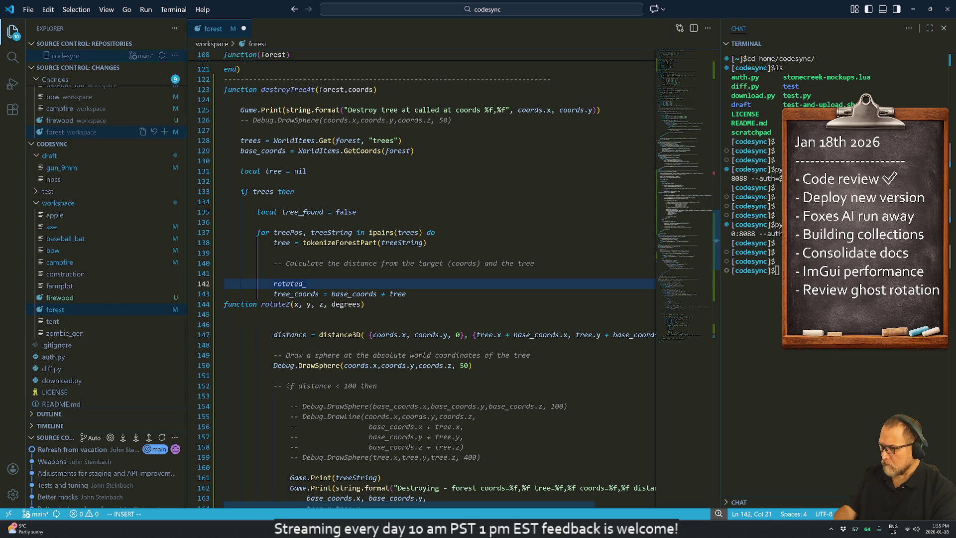
text(tree_vec)
text(tor = )
text(rotate)
text(()
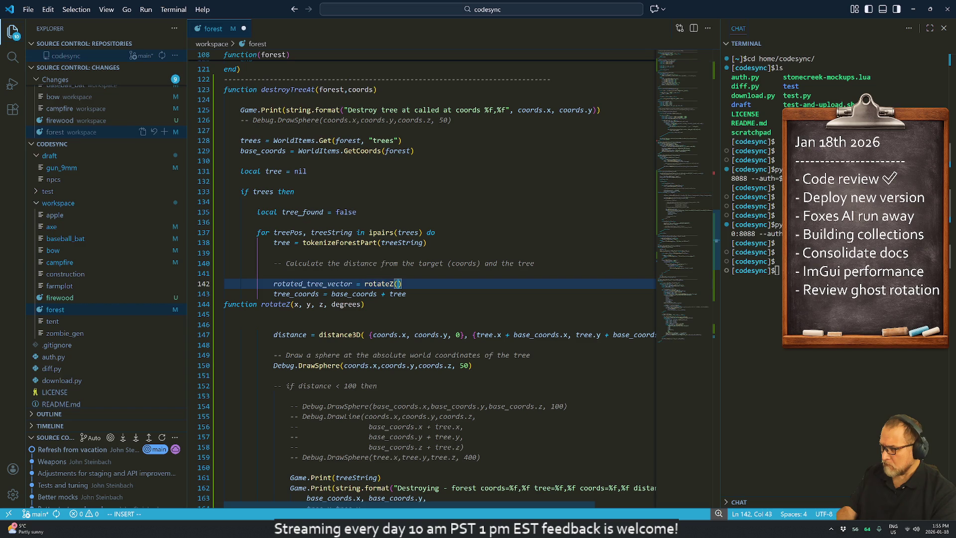
text(tree.x,)
text(tree.)
text(y,tree.)
text(z,)
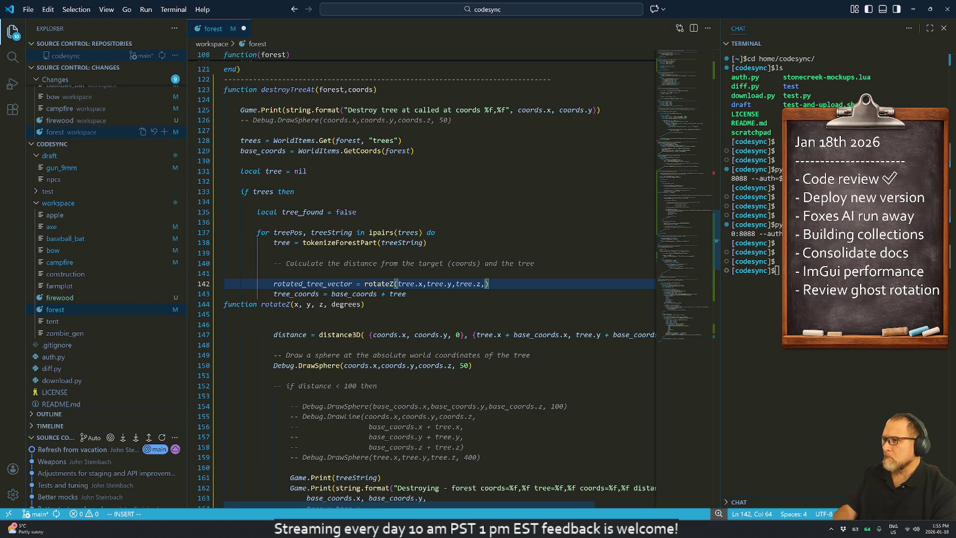
text(rotation))
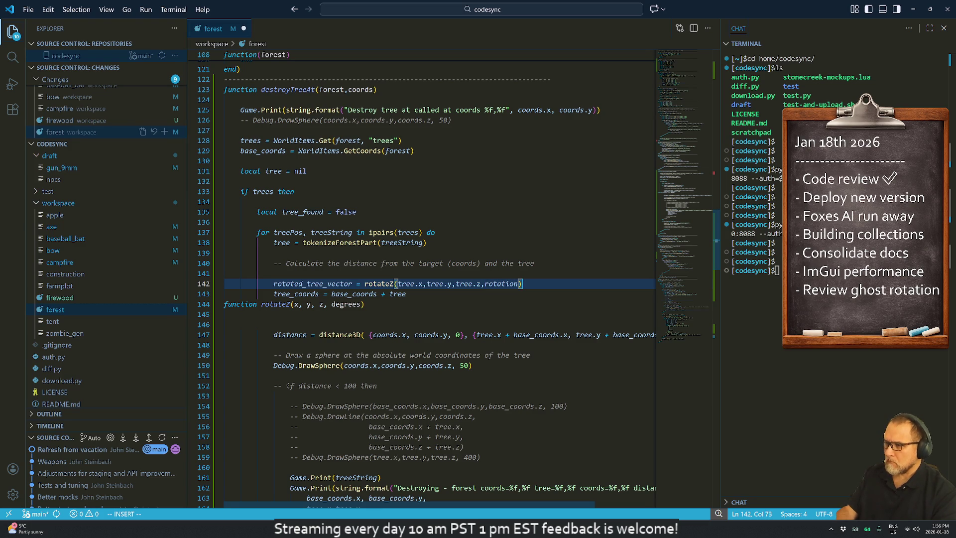
key(Return)
Step: Make rotated_tree_vector an empty table followed by a 'rotated_tree_vector.x,' line
key(Escape)
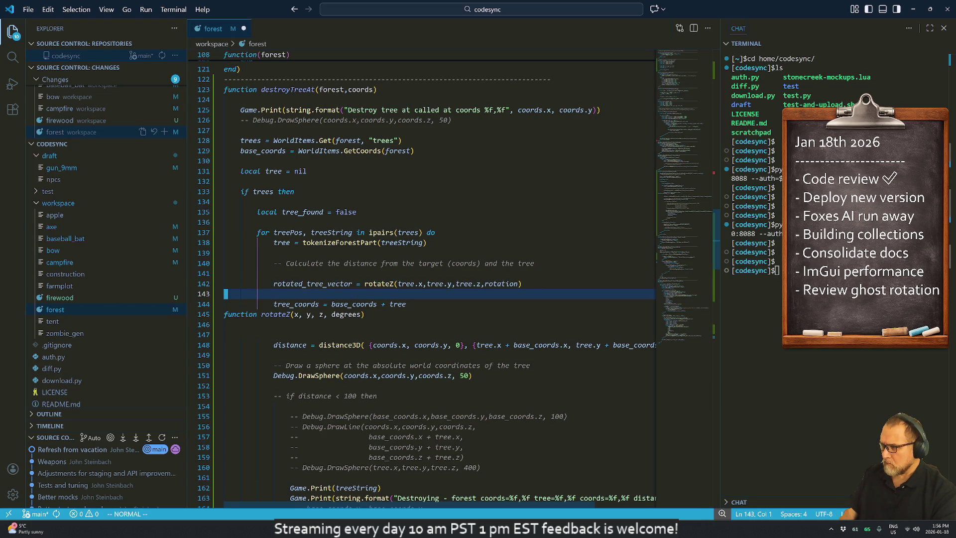
key(k)
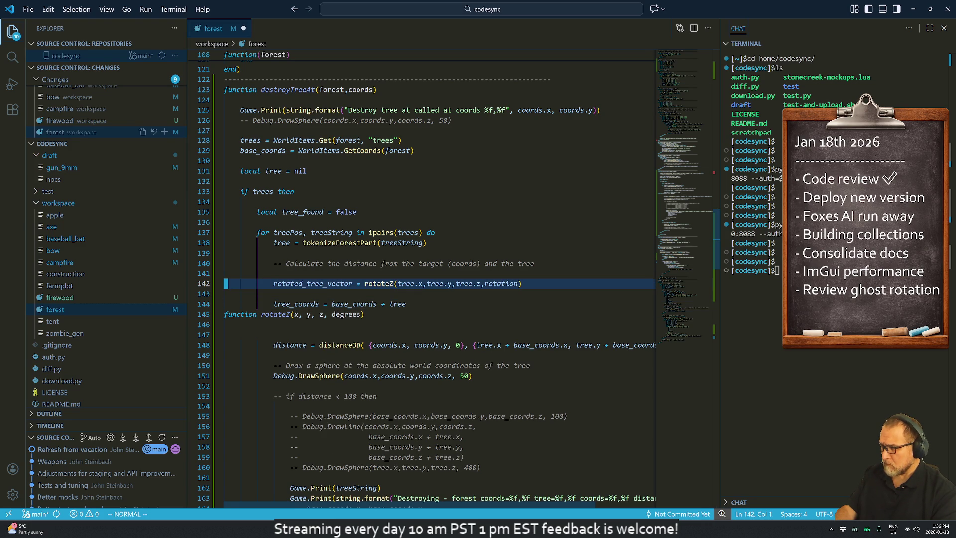
key(w)
key(w)
key(w)
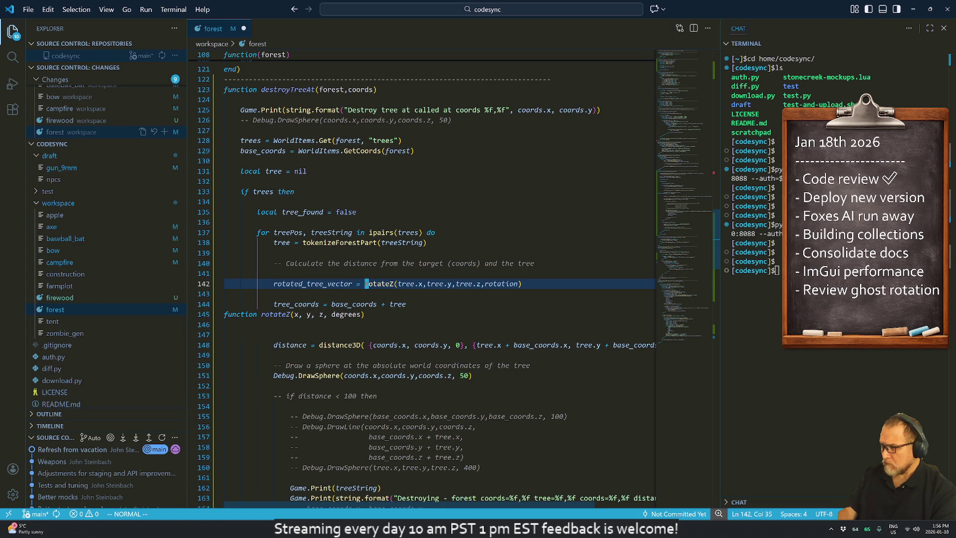
text(i{)
key(Return)
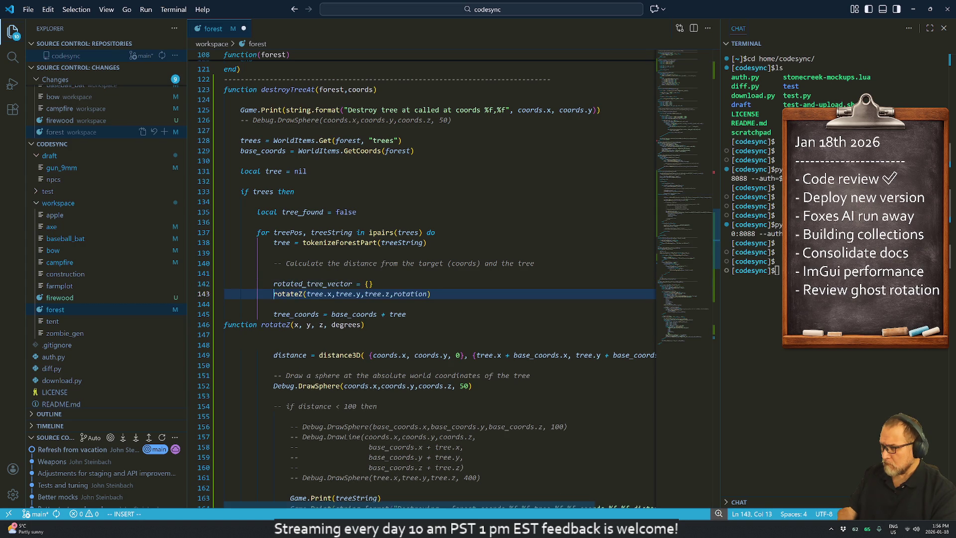
text(d_rotated_tr)
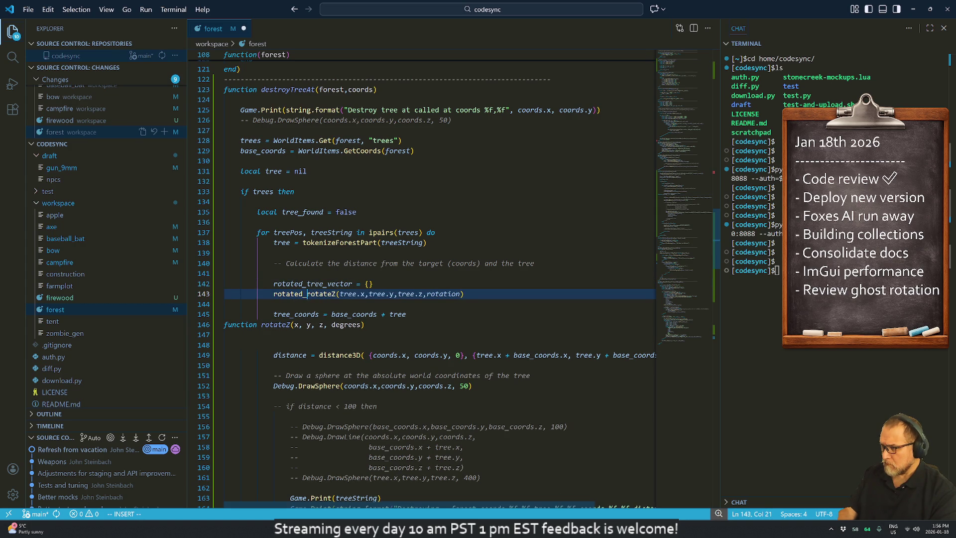
text(ee.)
key(BackSpace)
text(_vector)
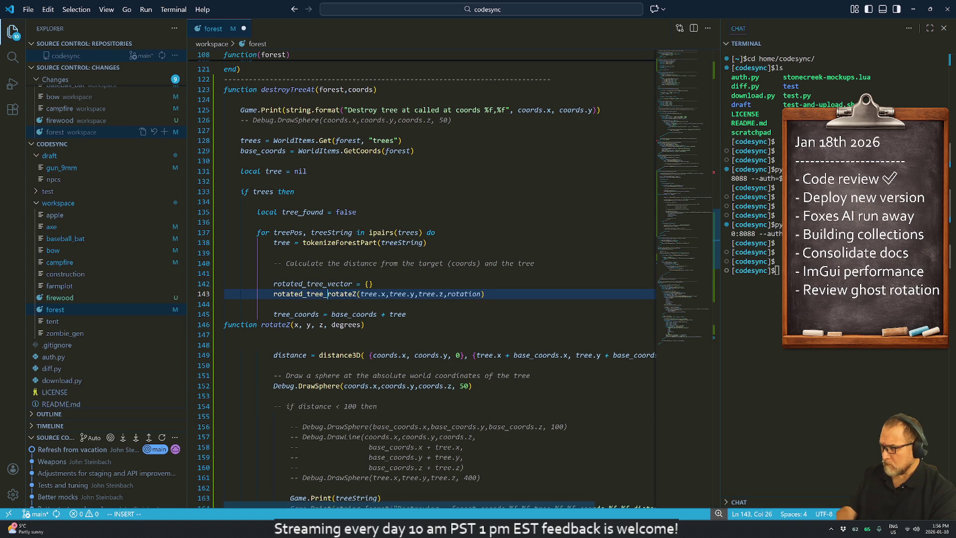
text(.x,)
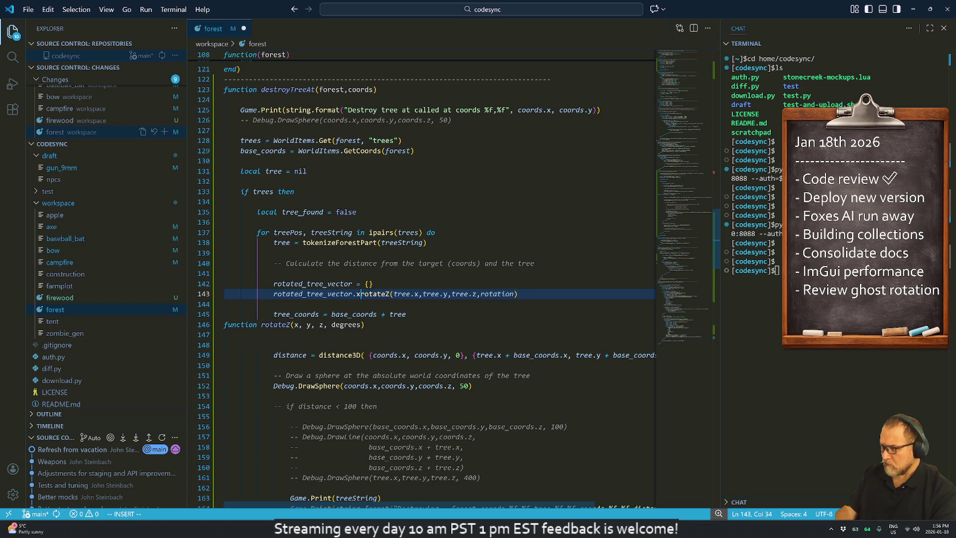
key(Return)
key(Escape)
key(k)
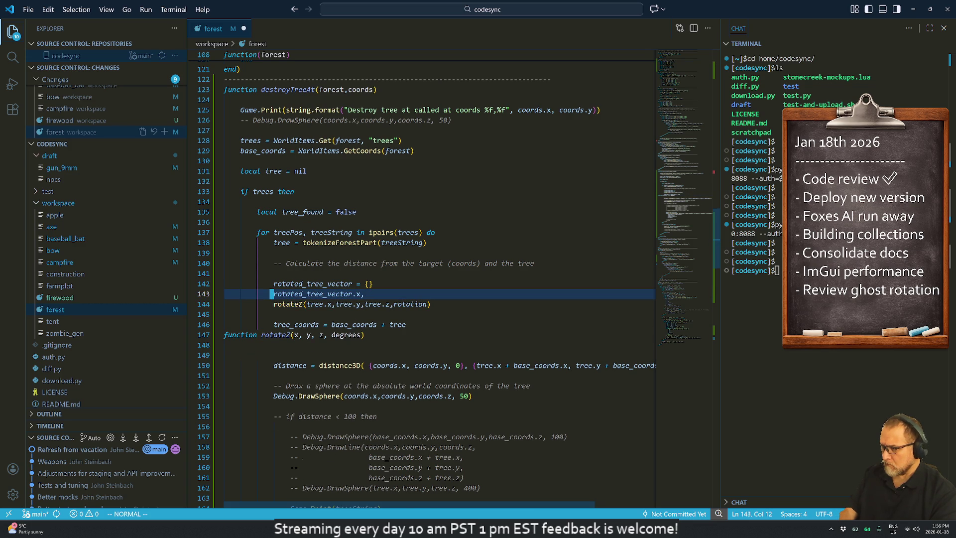
Step: Duplicate the .x line into .y and .z lines and join the rotateZ call onto .z
key(y)
key(y)
key(p)
key(p)
text(kA)
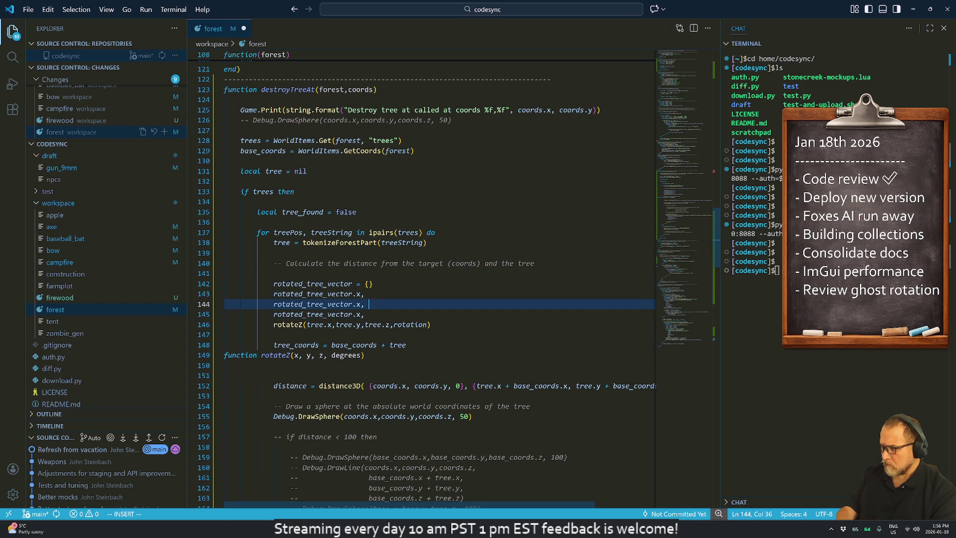
text( hh)
key(Escape)
key(h)
key(h)
key(r)
key(y)
key(j)
text(rz)
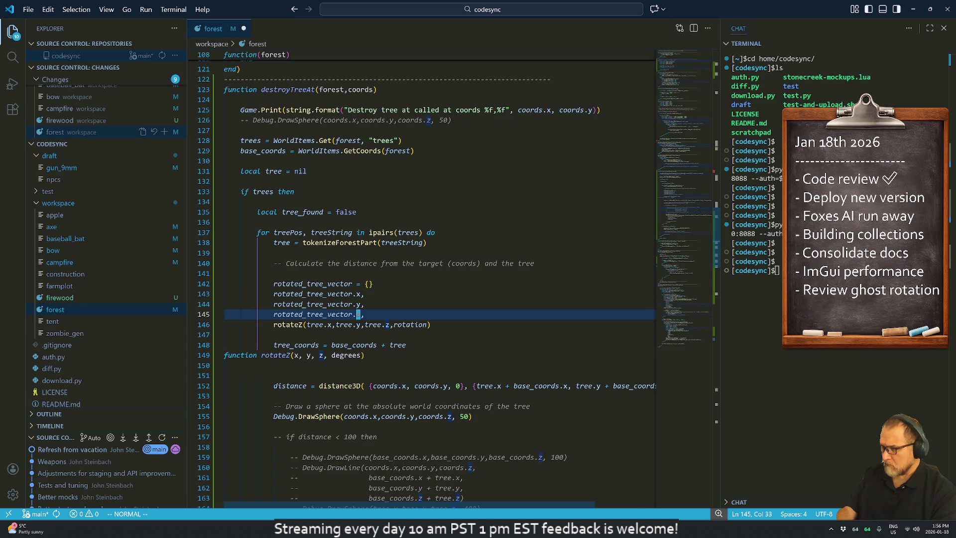
text(A)
key(BackSpace)
key(BackSpace)
key(Escape)
key(shift+j)
key(j)
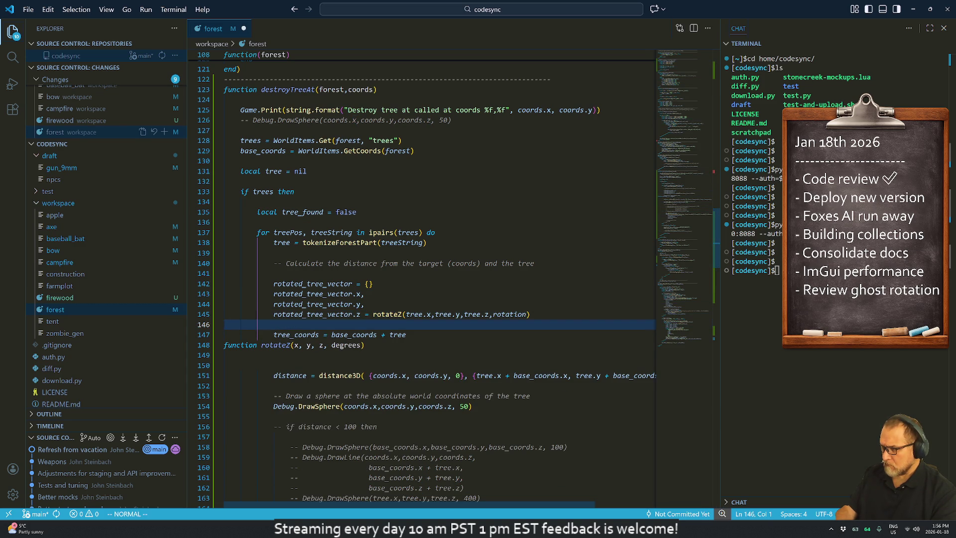
key(j)
key(shift+v)
Step: Undo the accidental deletion and remove the stray rotateZ function header line
key(j)
key(j)
key(j)
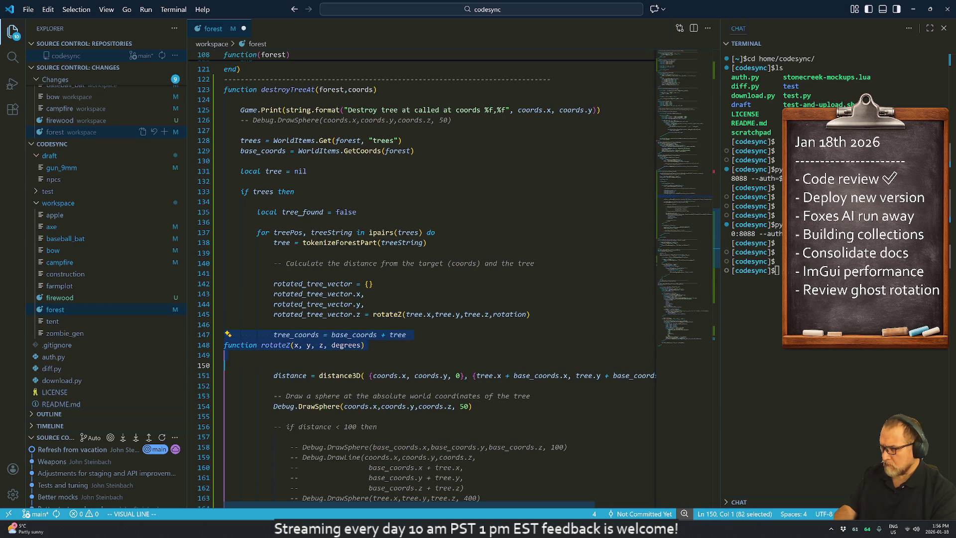
key(d)
key(u)
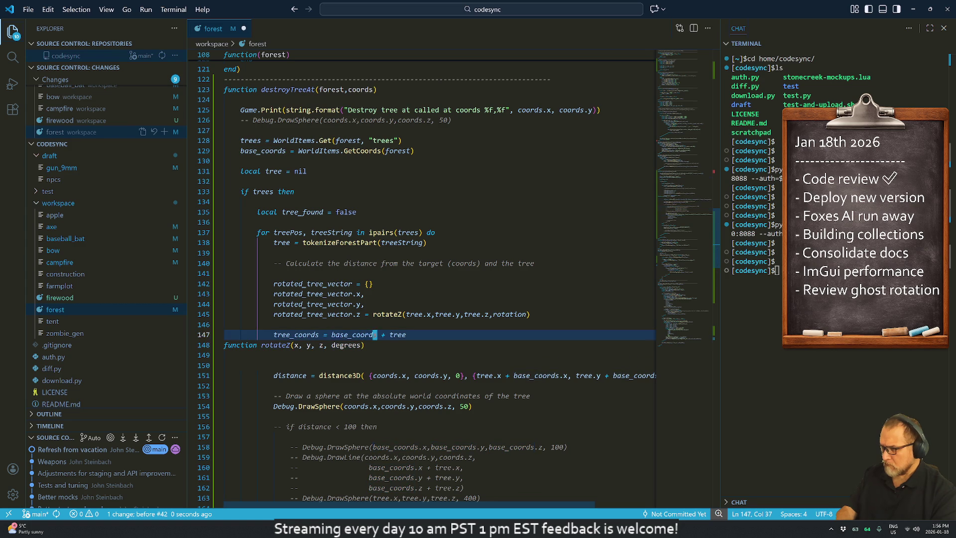
key(j)
key(d)
key(d)
Step: Move the distance3D calculation line below the DrawSphere call
key(j)
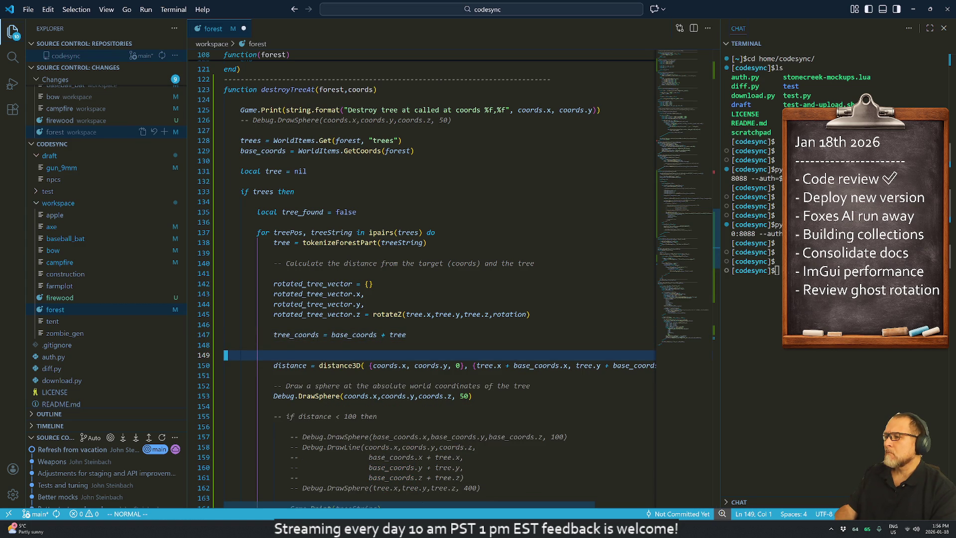
key(j)
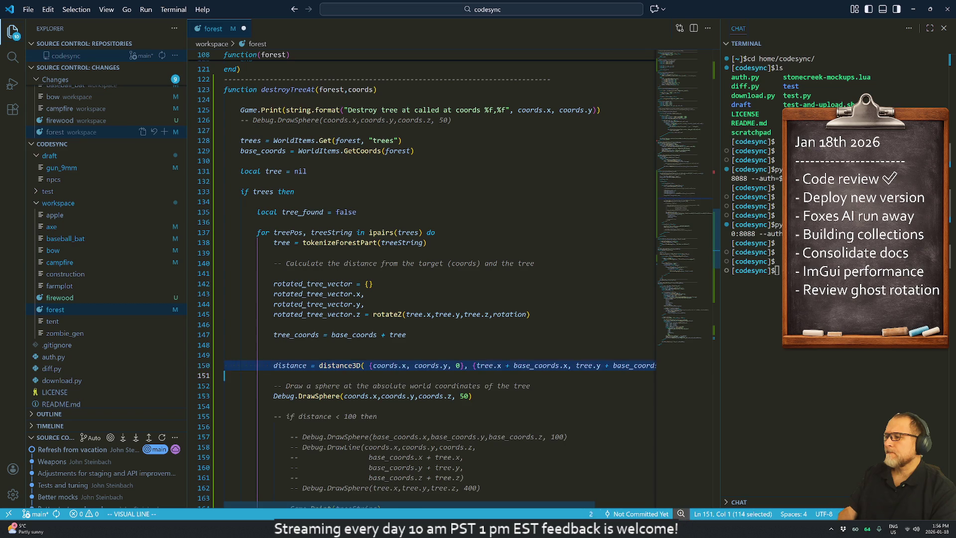
key(d)
key(k)
key(j)
key(j)
key(p)
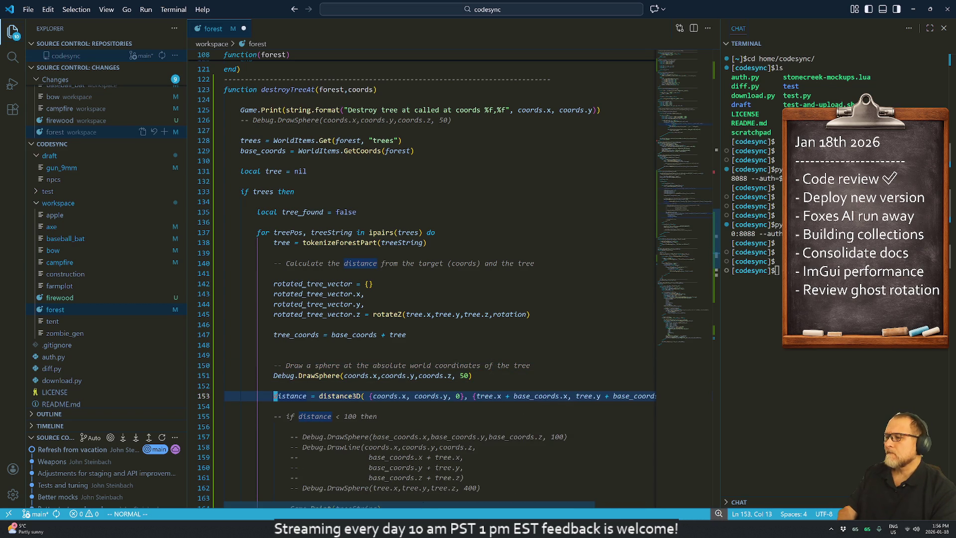
Step: Comment out the Game.Print debug output lines at the end of the tree-removal block
key(braceright)
key(braceright)
key(braceright)
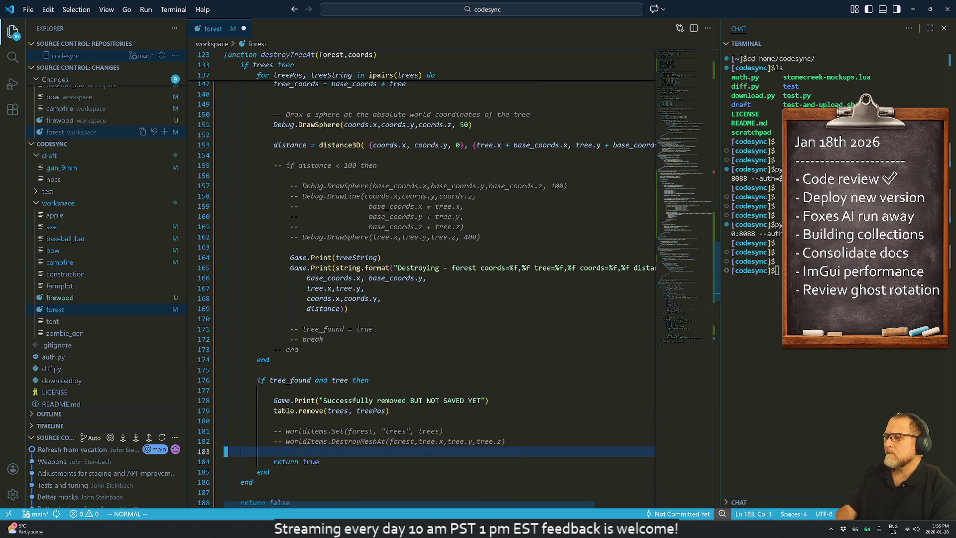
key(k)
key(k)
key(k)
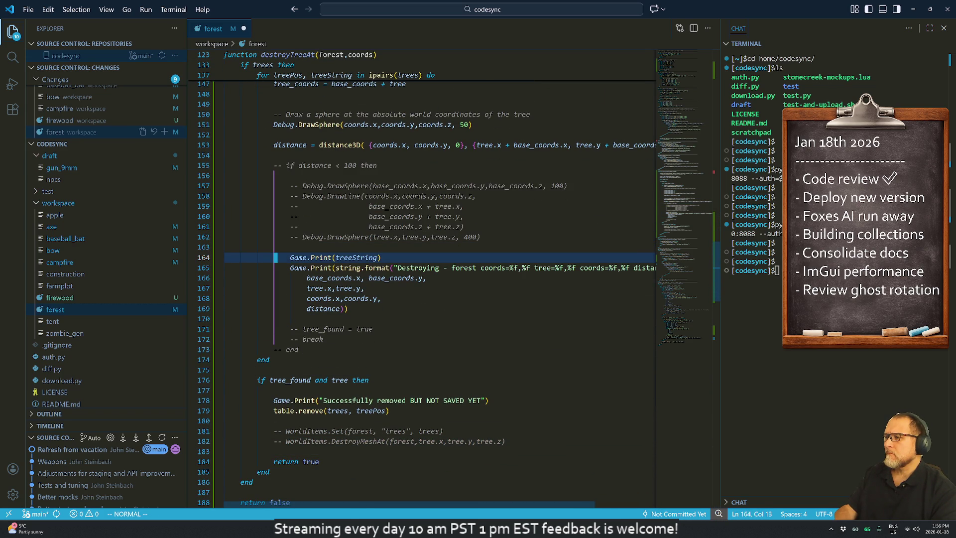
key(V)
key(j)
key(j)
key(j)
key(g)
key(c)
key(j)
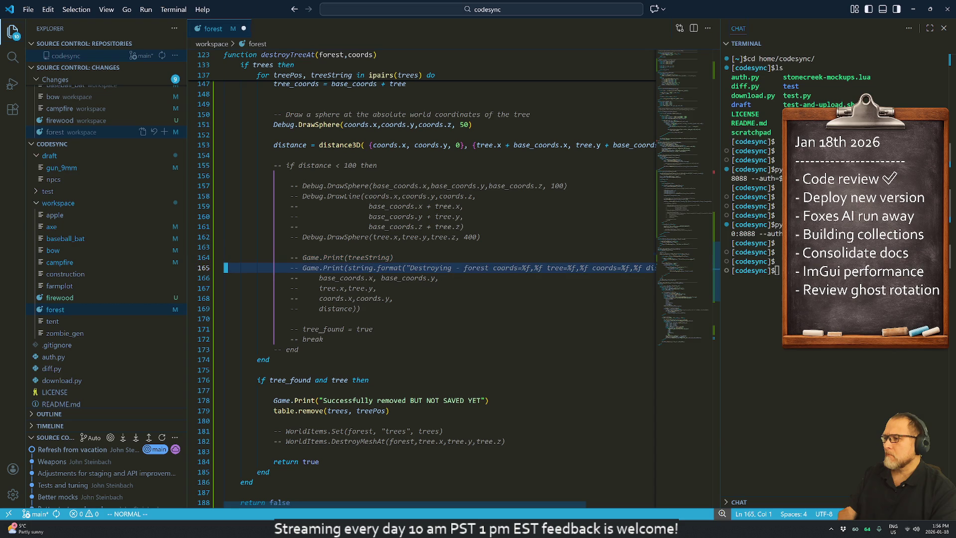
Step: Go back through the tree loop and begin editing the DrawSphere call's arguments
key(k)
key(k)
key(k)
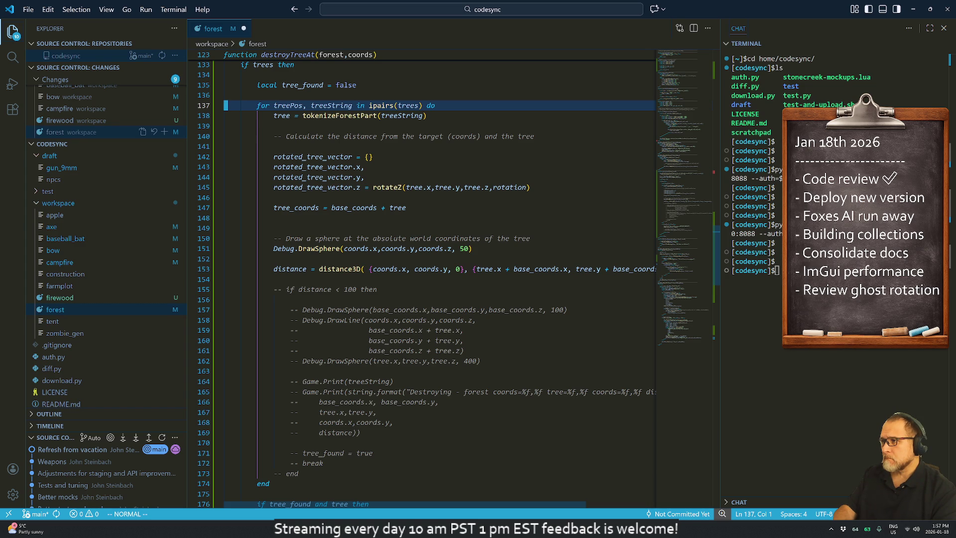
key(j)
key(j)
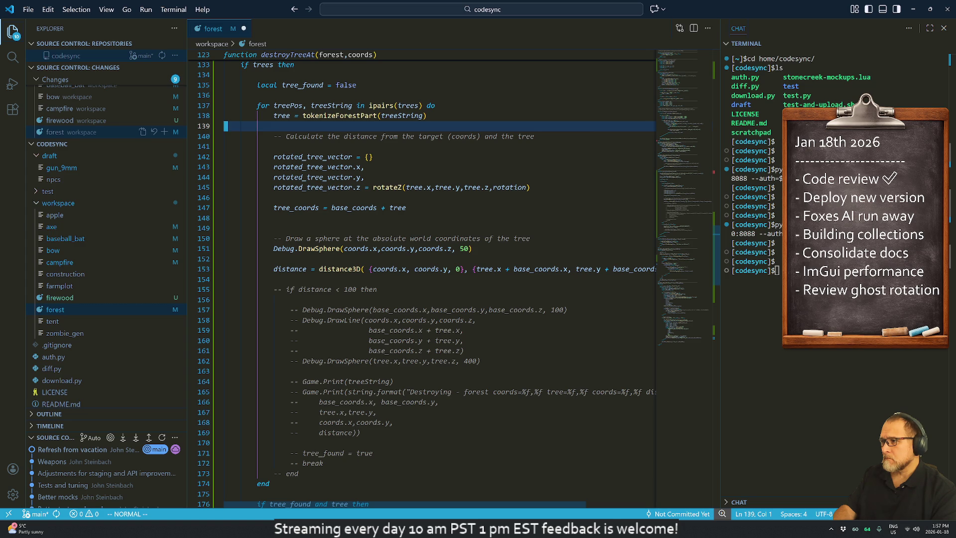
key(j)
key(j)
key(j)
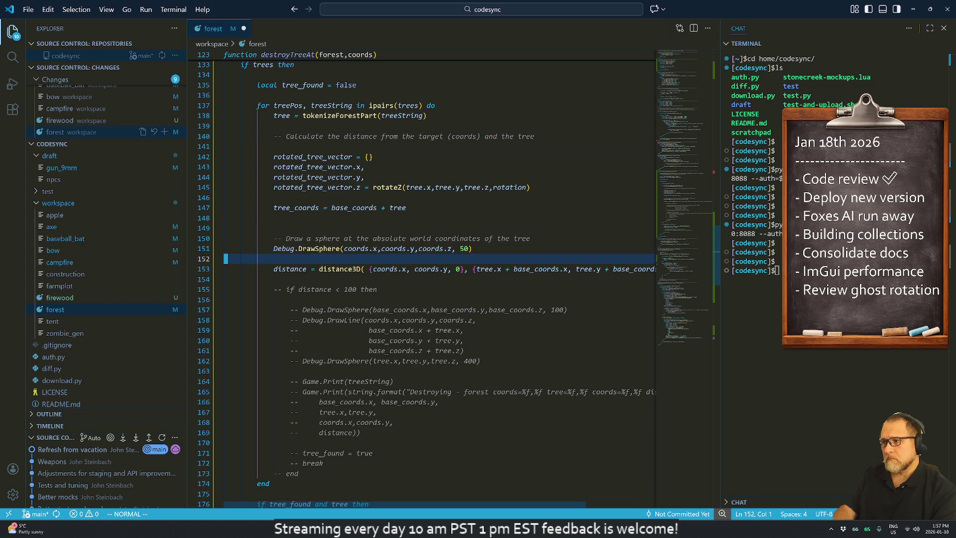
key(k)
key(w)
key(w)
key(w)
key(w)
key(a)
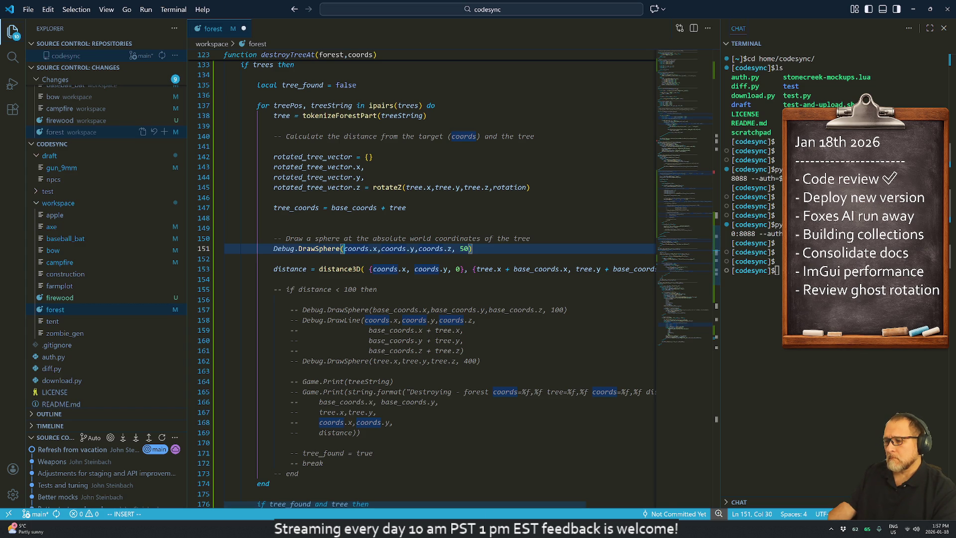
mouse_move(512, 528)
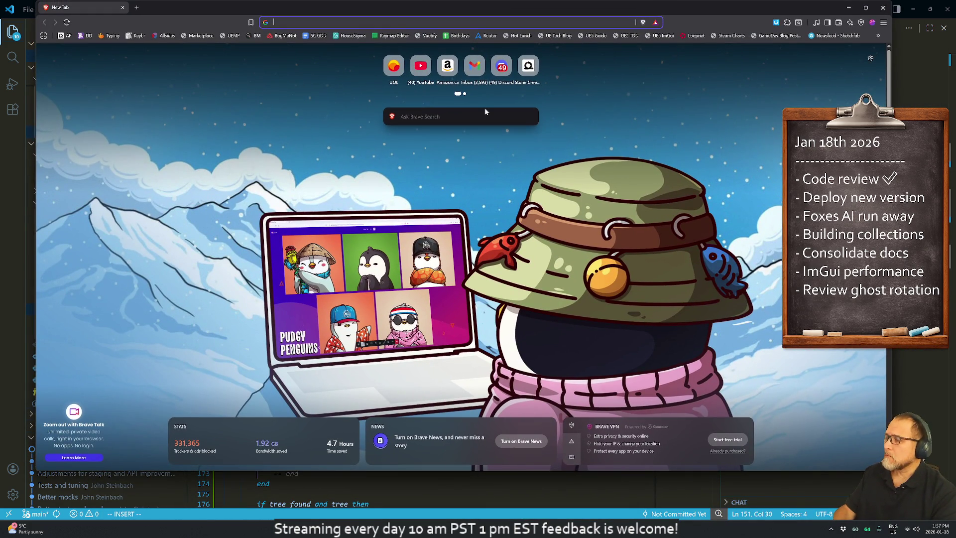
Step: Load the Stone Creek admin at 192.168.50.70:8080 and log in with the saved username
text(192.168.50.70:8080)
key(Return)
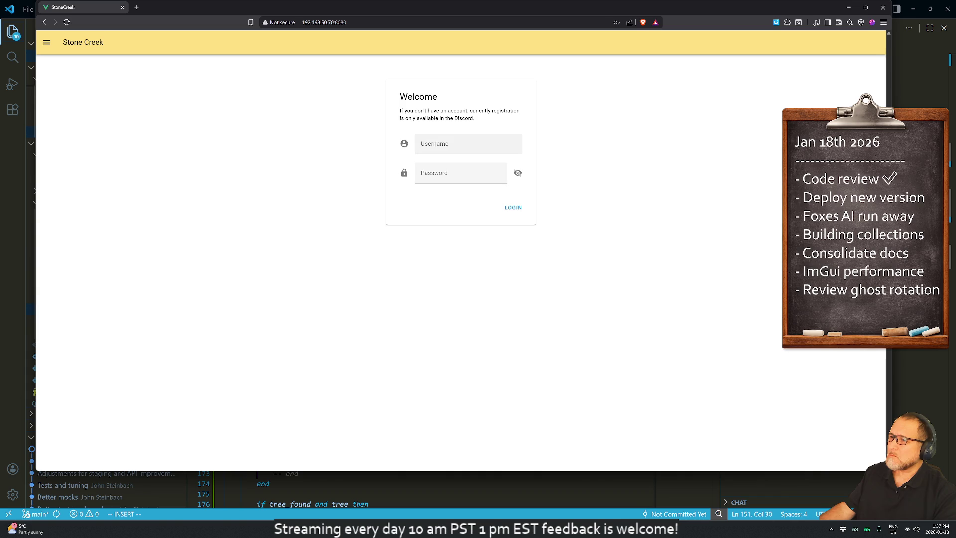
text(steinbach)
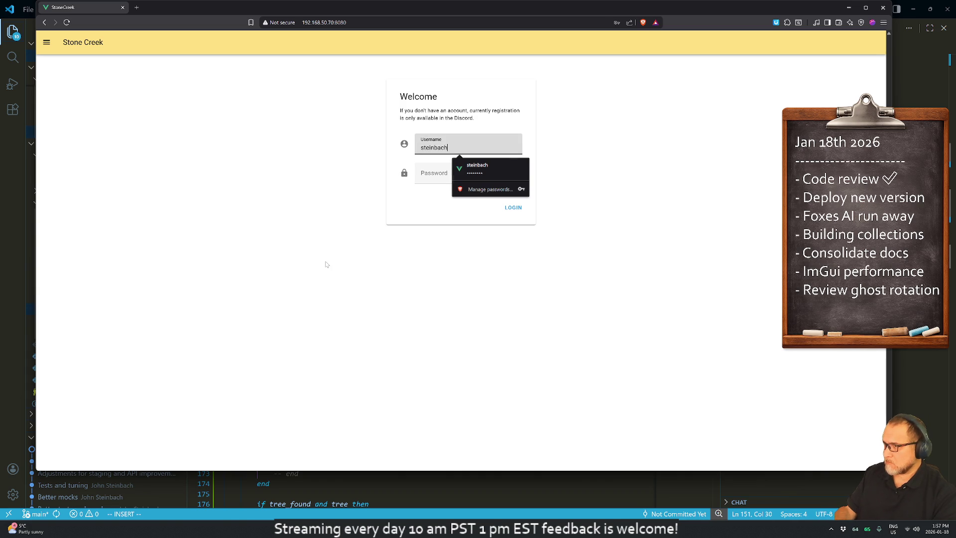
key(Tab)
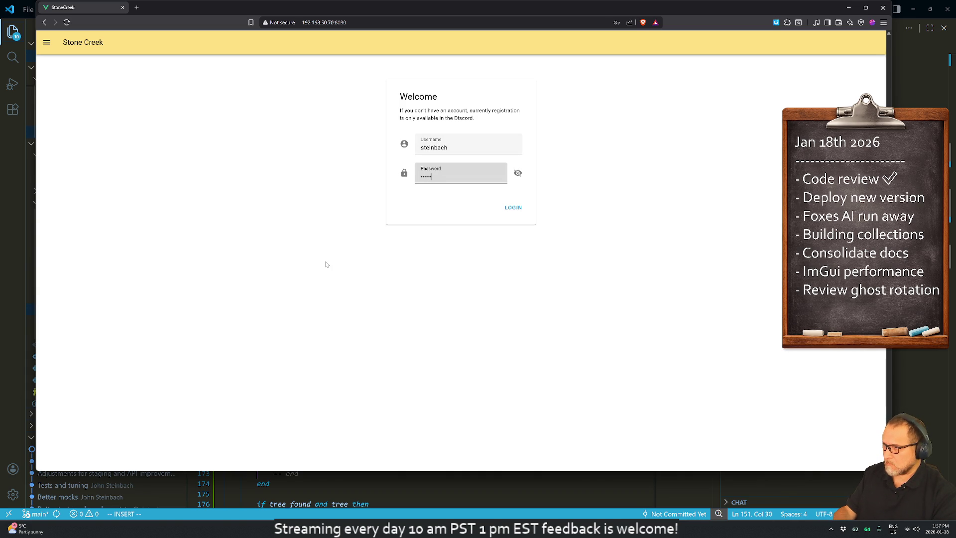
key(Return)
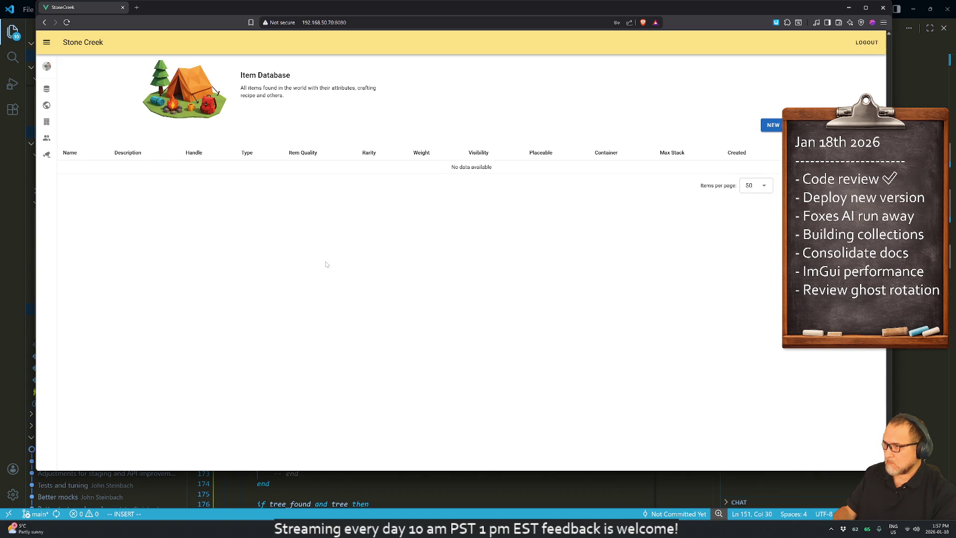
Step: Open the forest entry under World Items to confirm its rotation of 47, then minimize the browser
key(f)
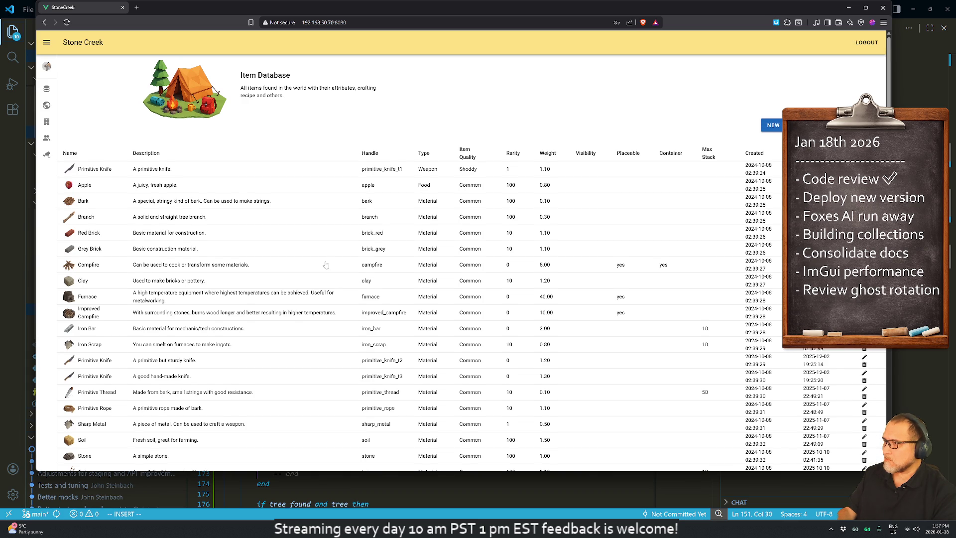
key(a)
key(d)
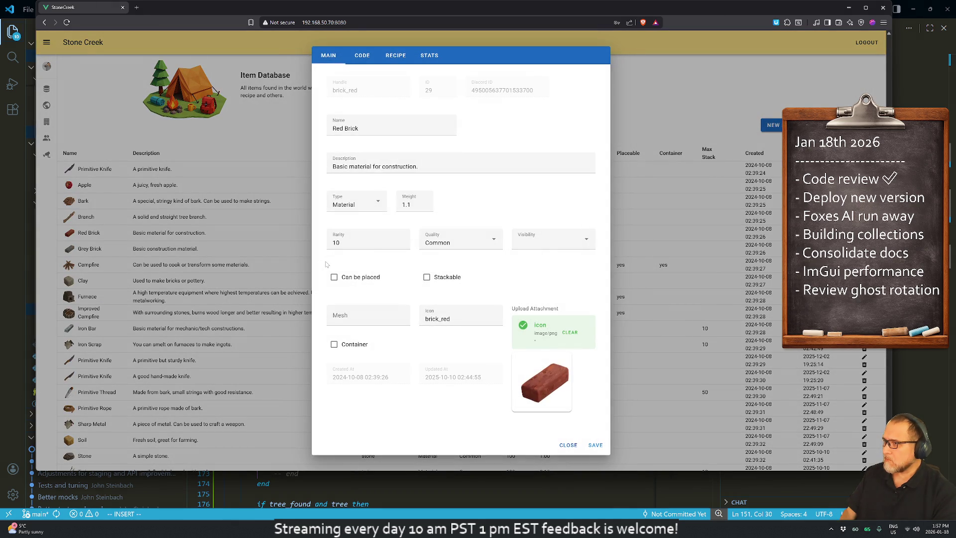
key(Escape)
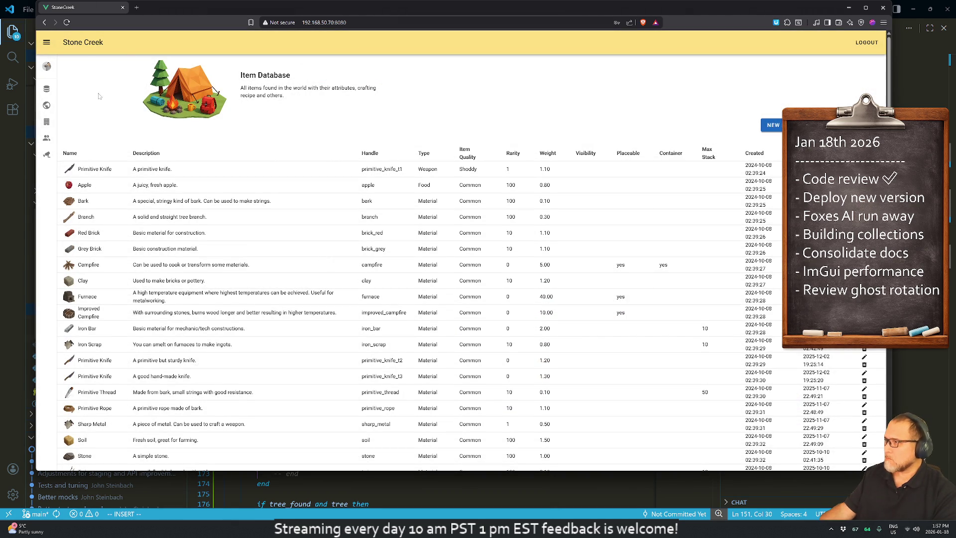
mouse_move(59, 69)
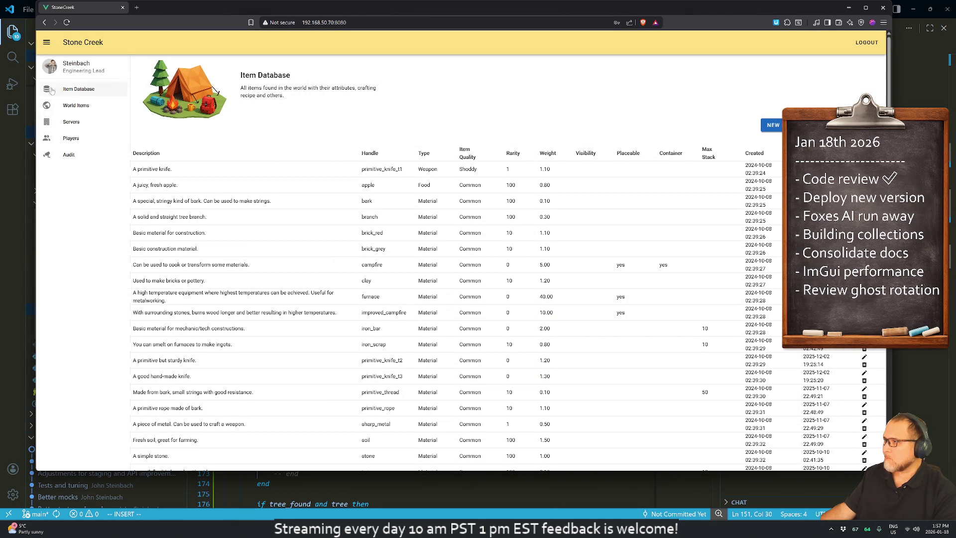
click(81, 104)
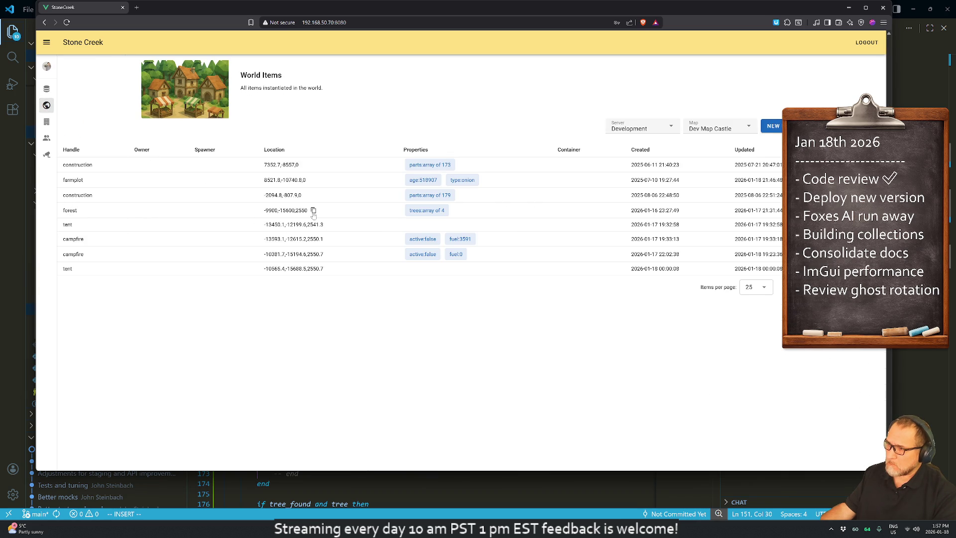
click(84, 212)
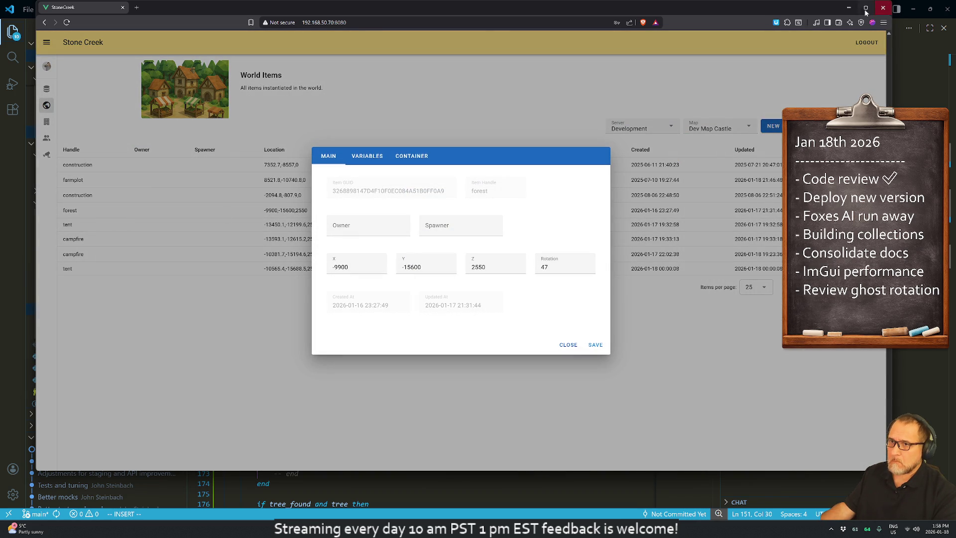
click(848, 7)
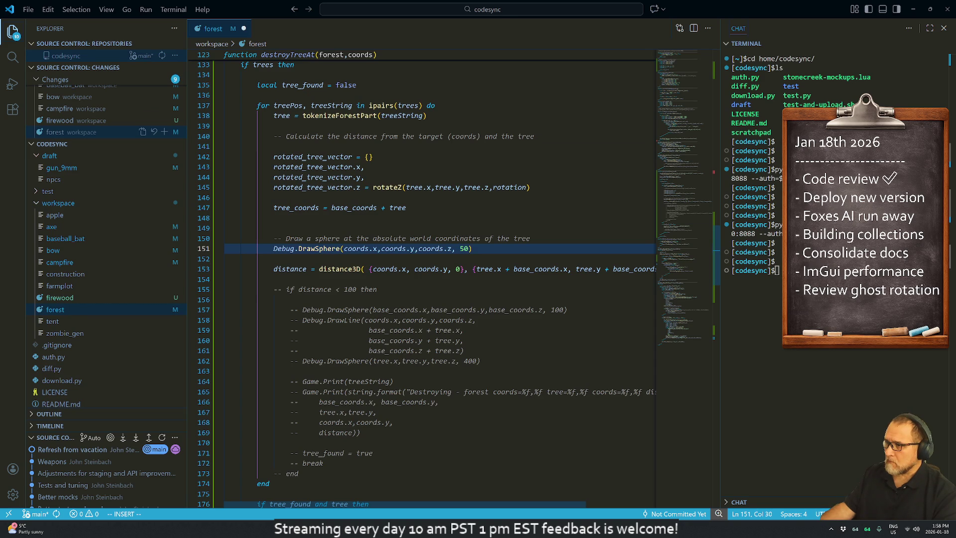
Step: Add a hardcoded rotation = 47 line above the DrawSphere call and save the file with :w
click(464, 249)
key(Escape)
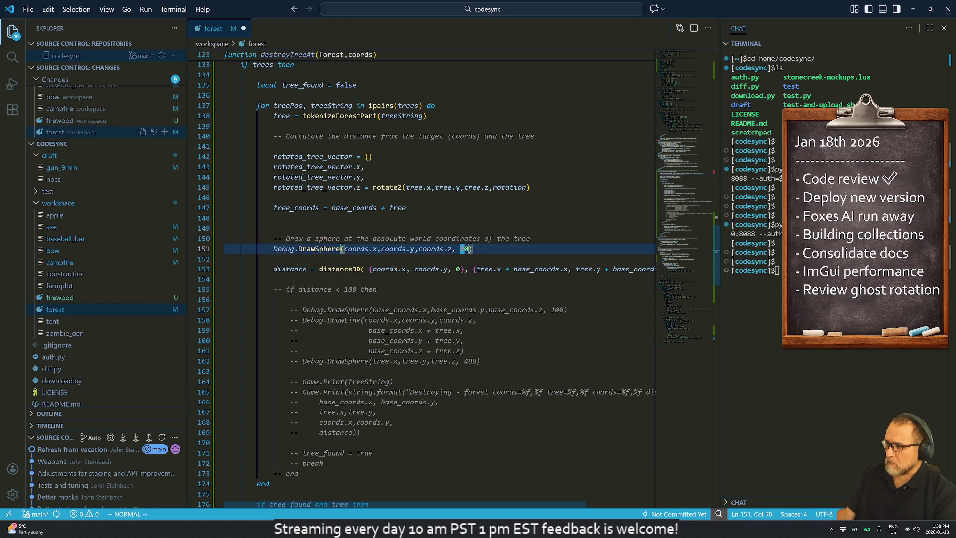
text(s.z, )
text(rotation)
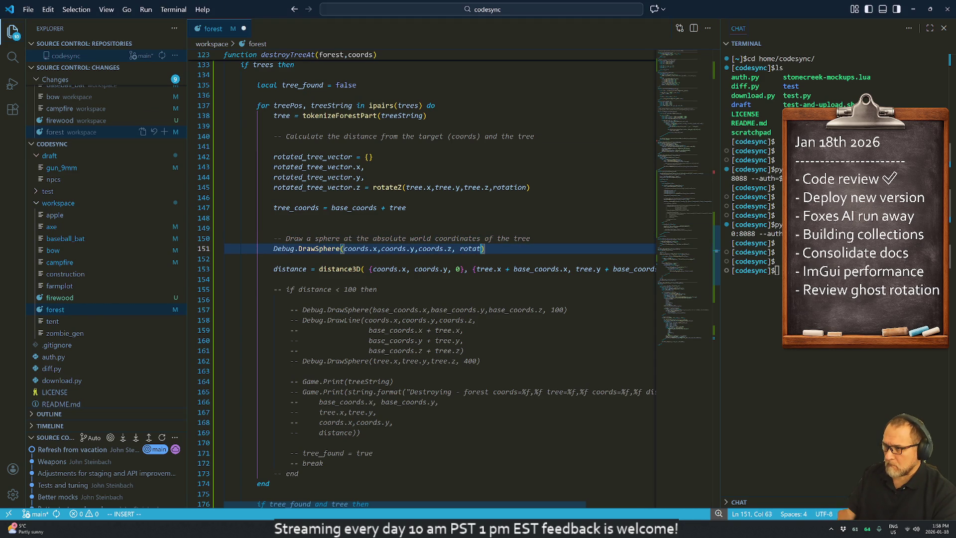
key(Escape)
text(Orotation =)
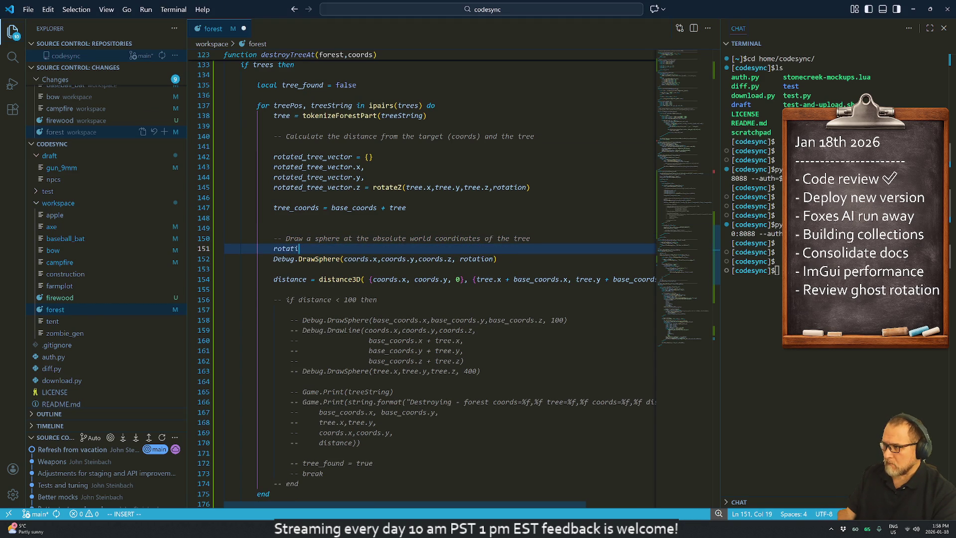
text(47 --)
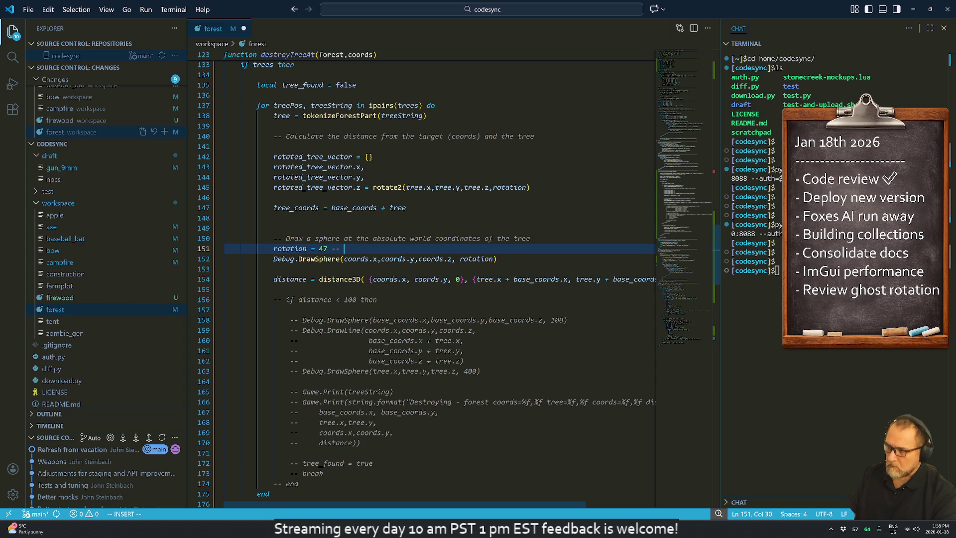
text(ARD)
text(CODE)
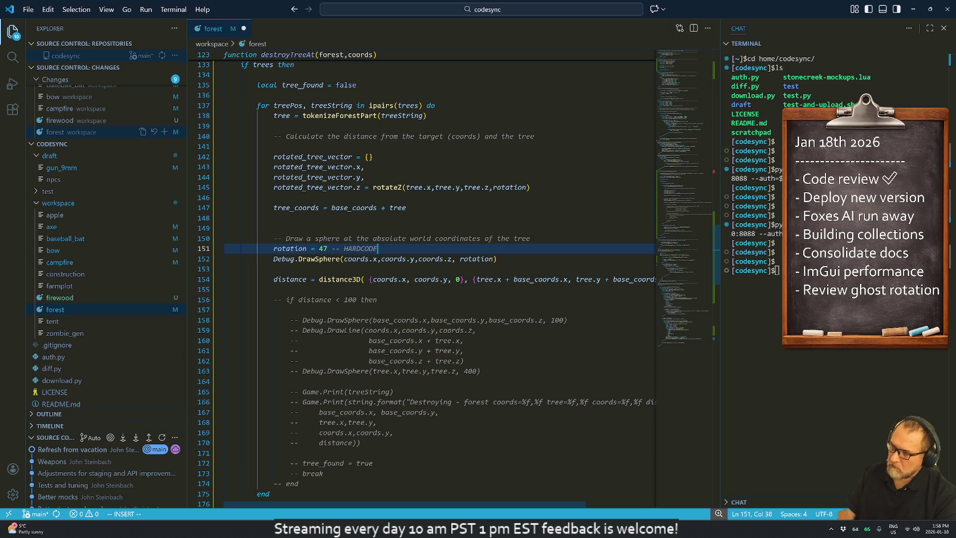
text(D)
key(Escape)
key(Down)
key(Down)
text(:w)
key(Return)
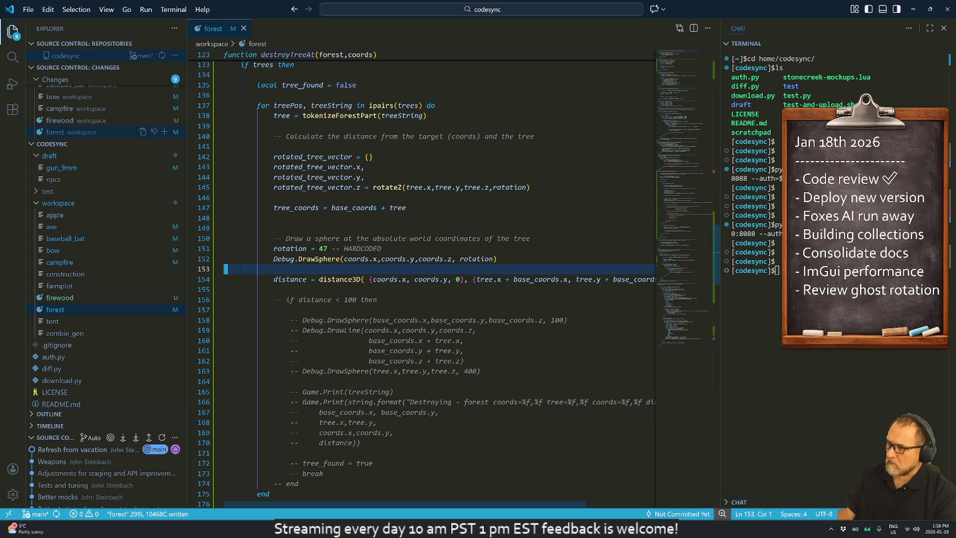
key(Down)
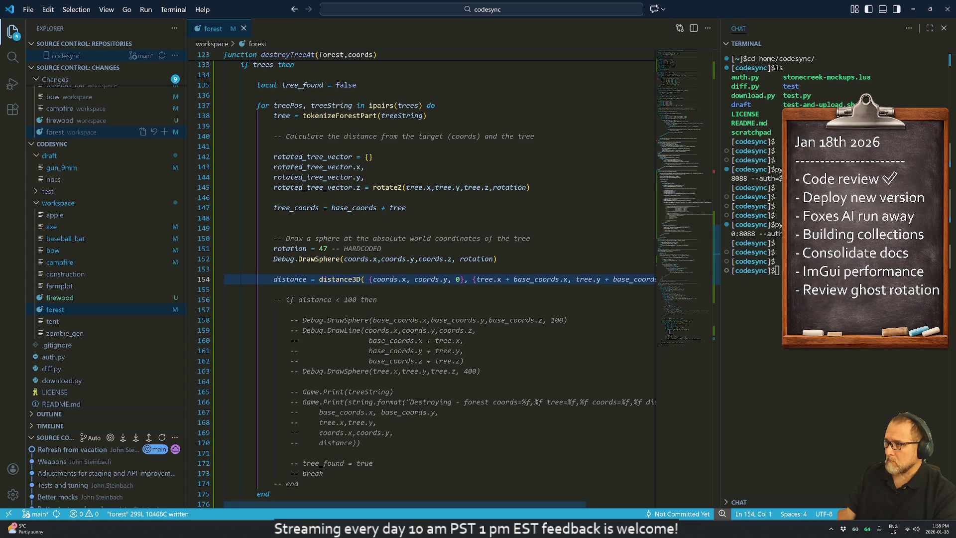
Step: Move the rotation = 47 line up to line 142, above the rotated_tree_vector block
key(Up)
key(Up)
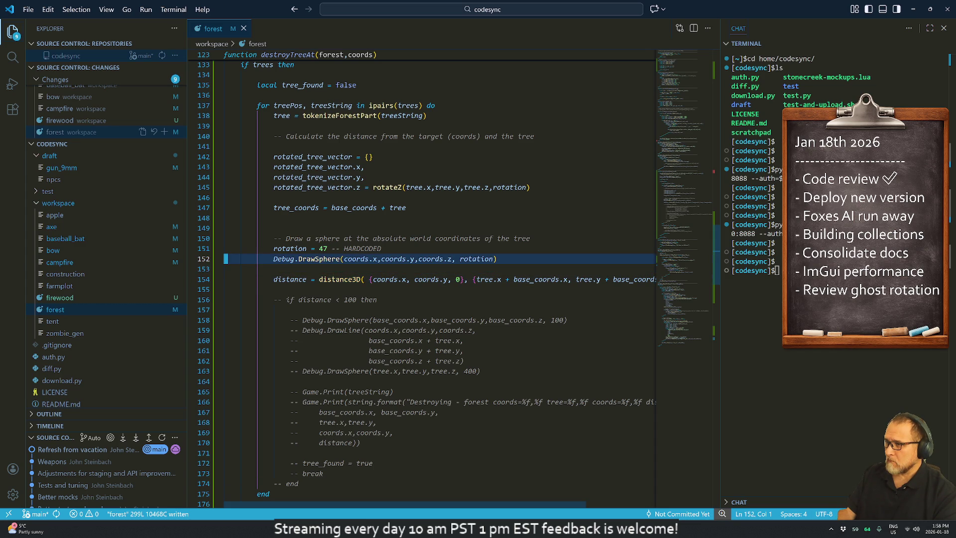
key(Up)
key(d)
key(d)
key(Up)
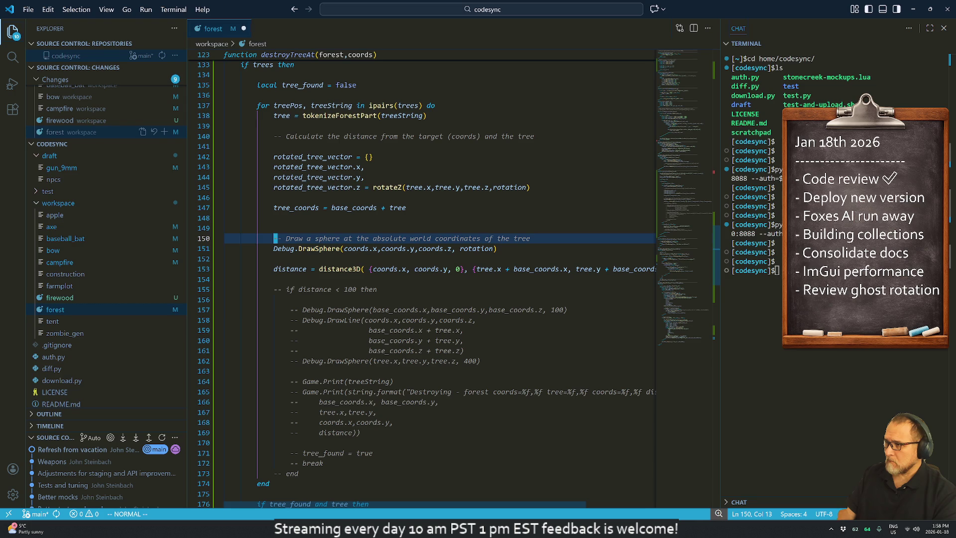
key(Up)
key(Up)
key(Up)
key(Up)
key(p)
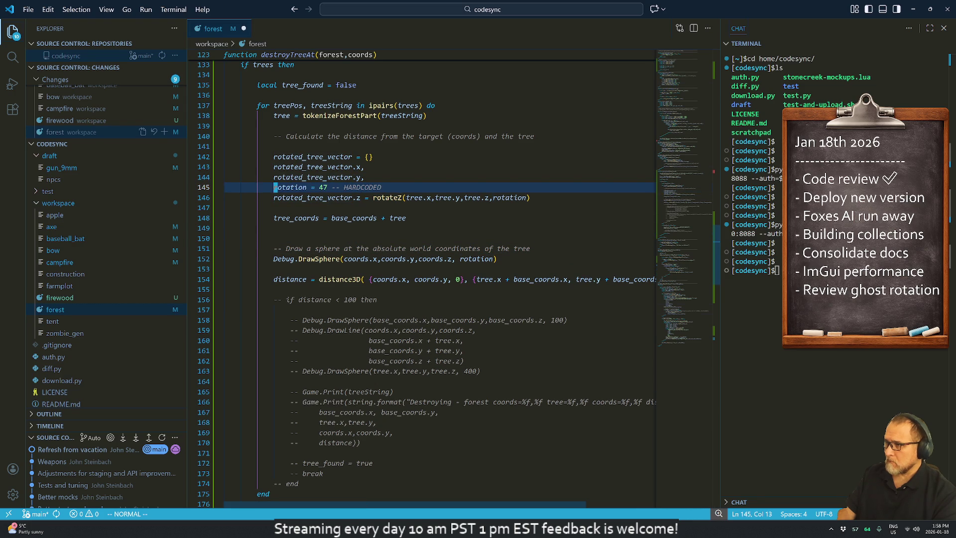
key(d)
key(d)
key(k)
key(k)
key(k)
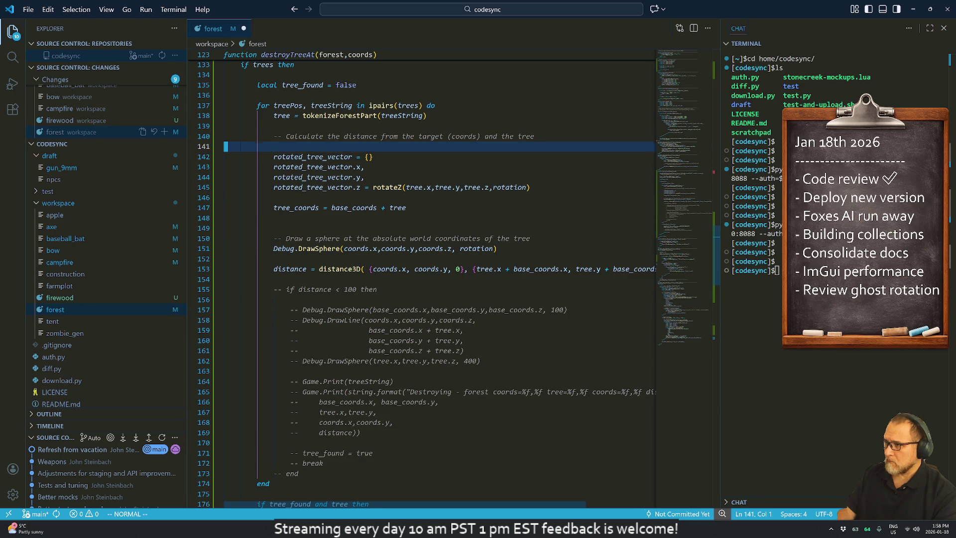
key(p)
key(o)
key(Escape)
Step: Change the tree_coords line to base_coords + rotated_tree_vector
key(j)
key(j)
key(j)
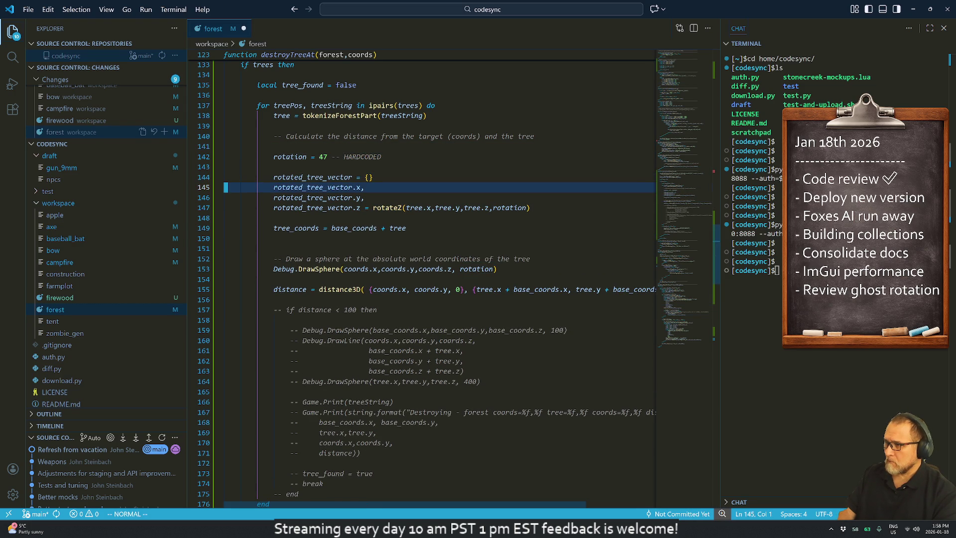
key(j)
key(j)
key(j)
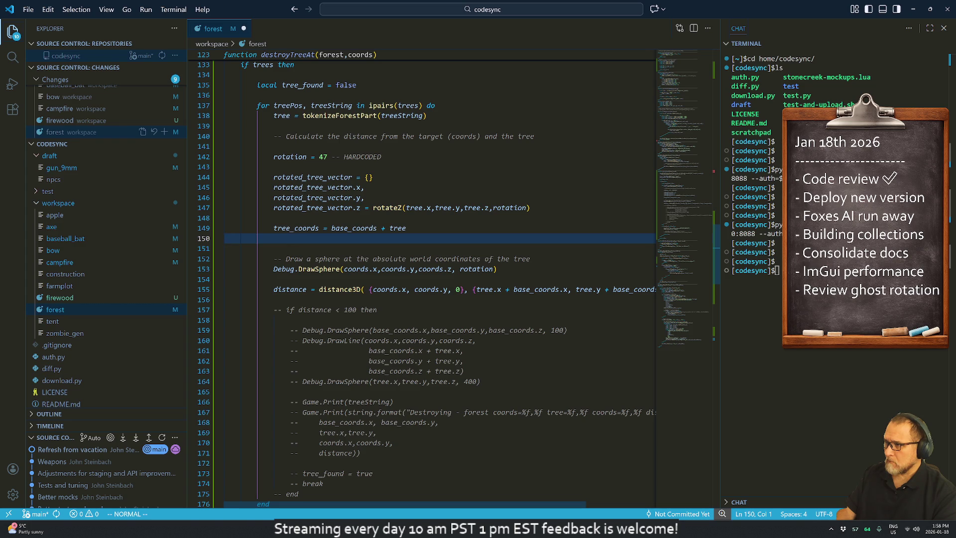
key(k)
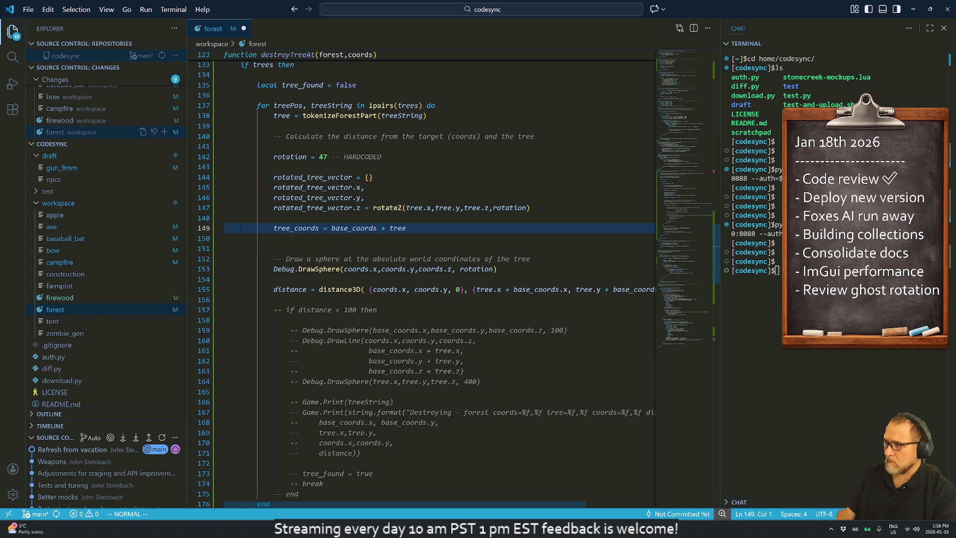
key(A)
key(BackSpace)
key(BackSpace)
text(rotated_tree_)
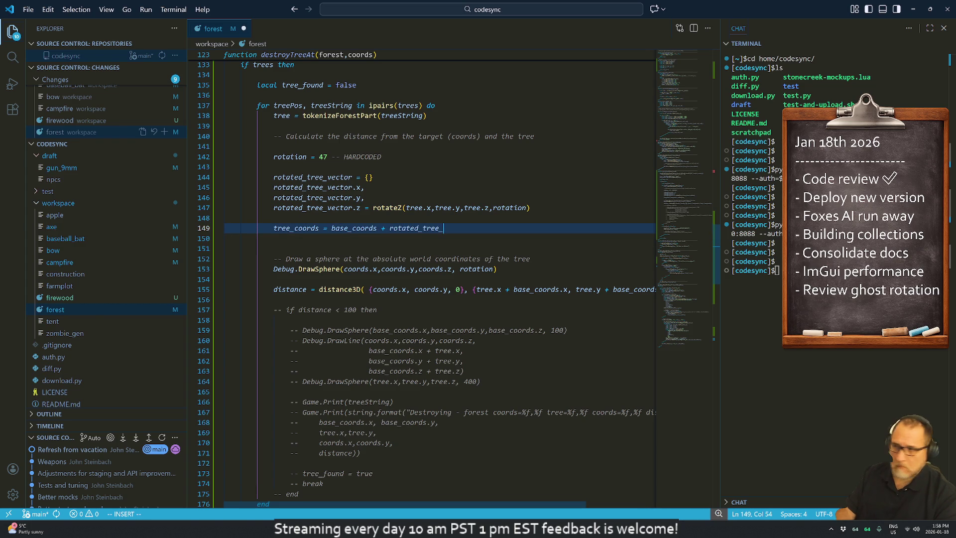
text(vector)
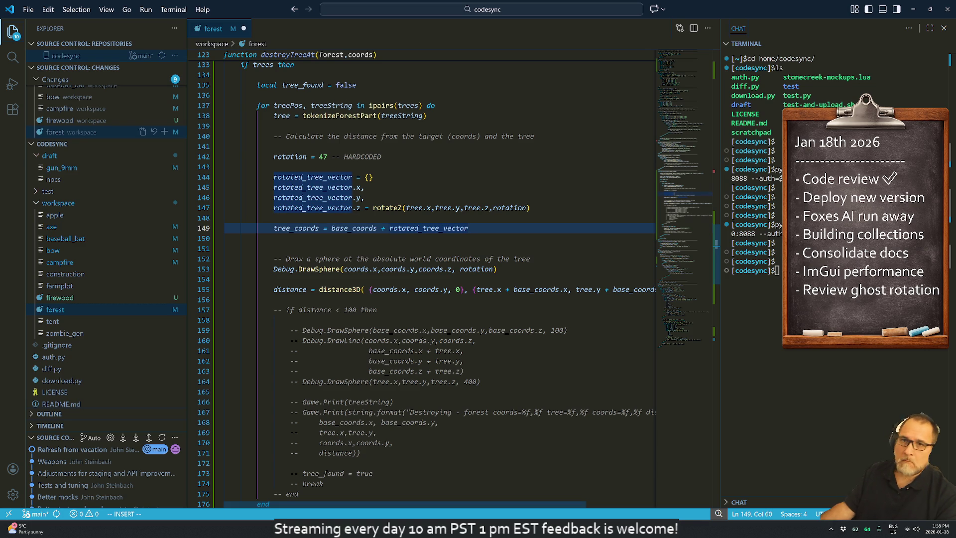
key(alt+Tab)
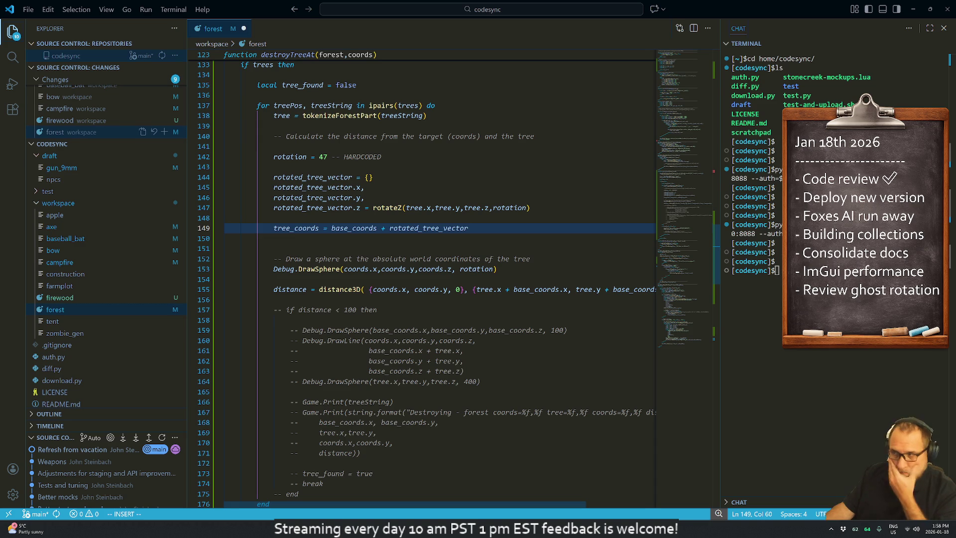
Step: Rerun the forest test command from terminal history so all 4 tests pass
key(alt+Tab)
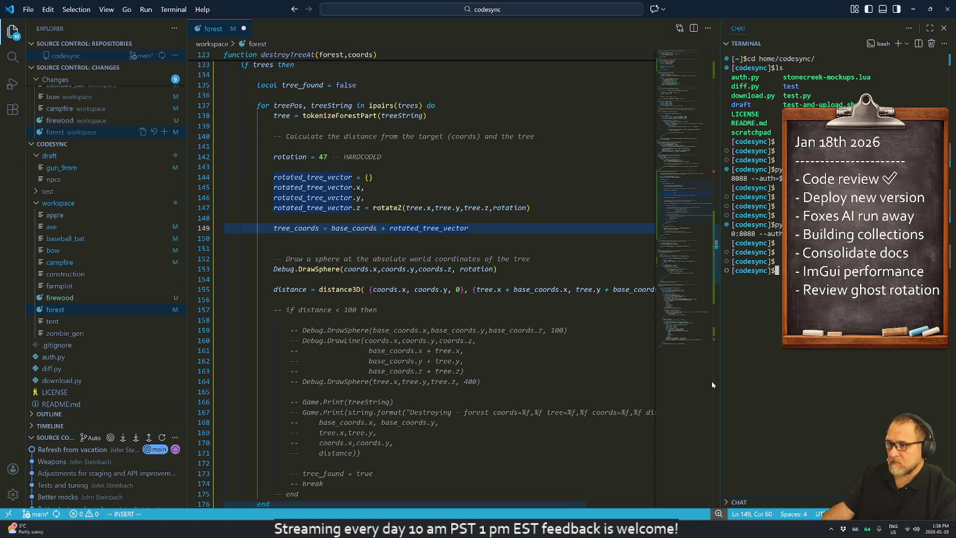
text(s)
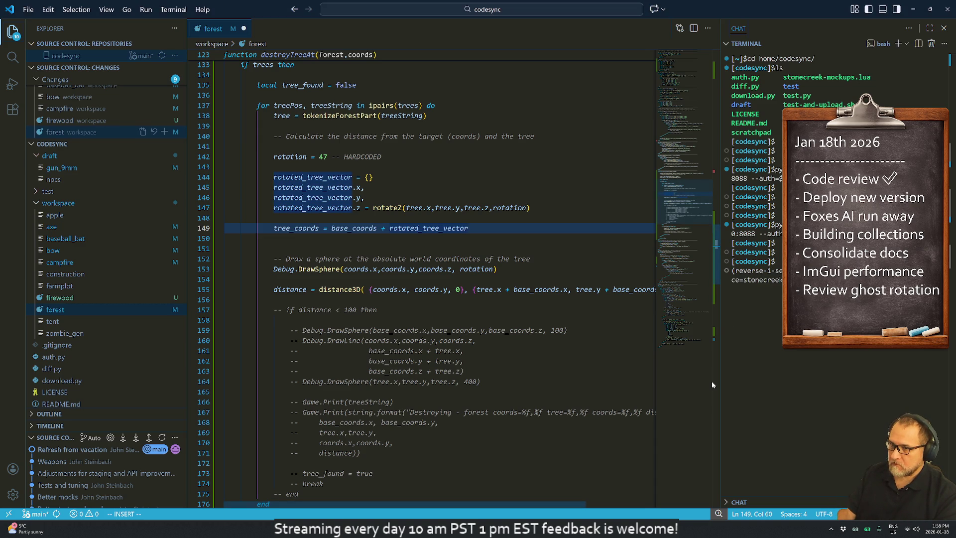
key(Return)
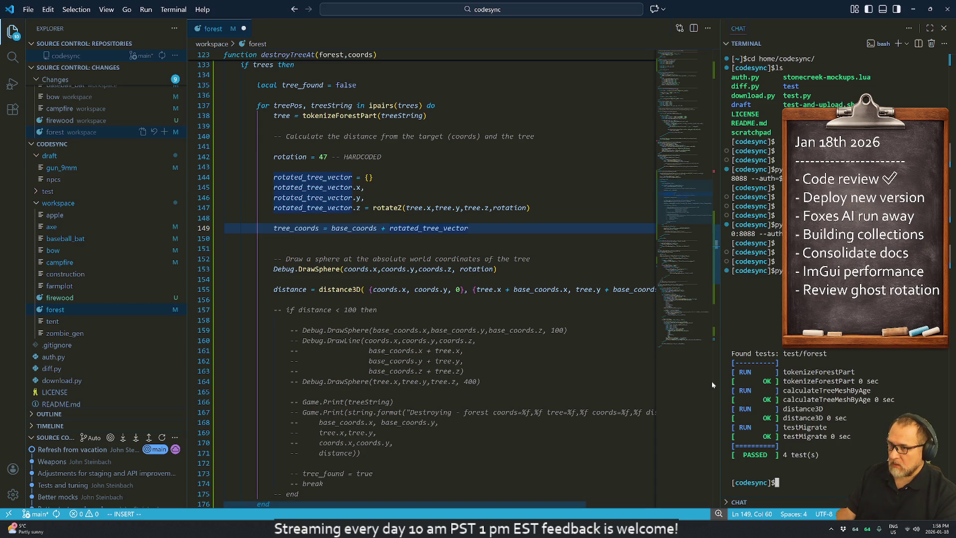
Step: Run upload.py from history to upload the updated forest file, then switch to Unreal Editor
key(ctrl+r)
text(up)
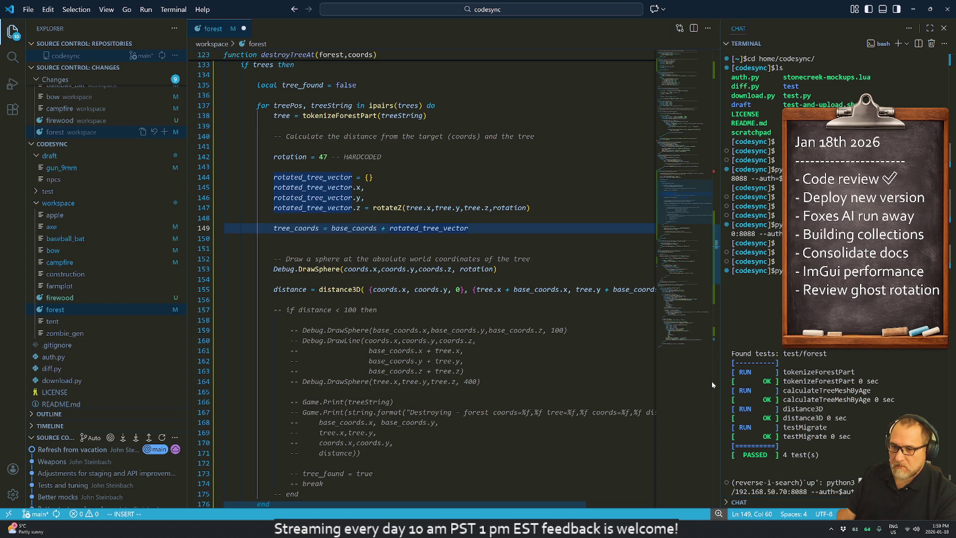
key(Return)
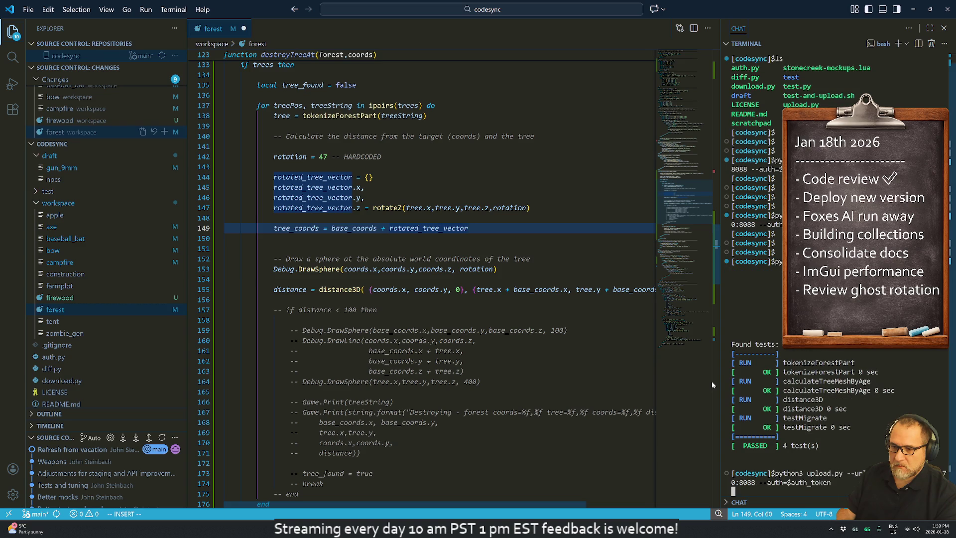
key(Return)
key(Return)
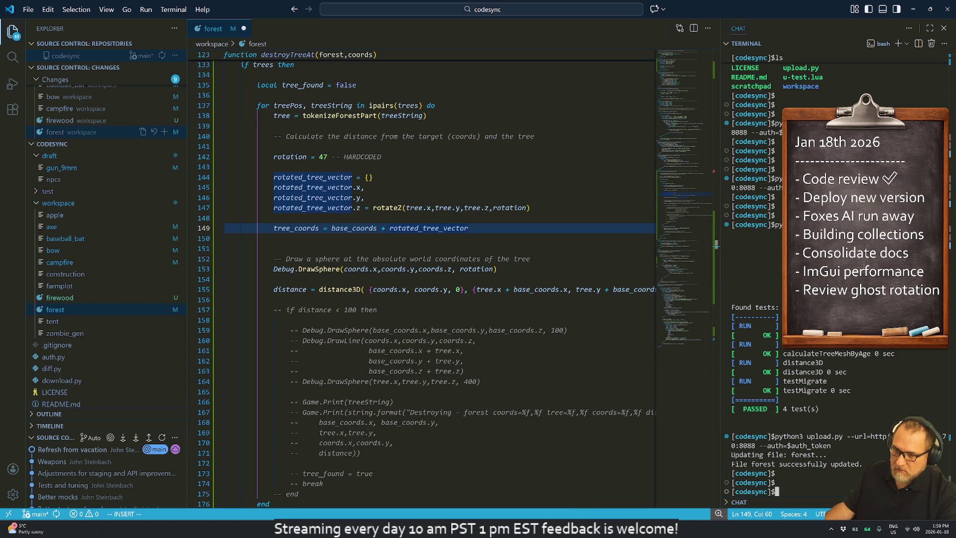
key(alt+Tab)
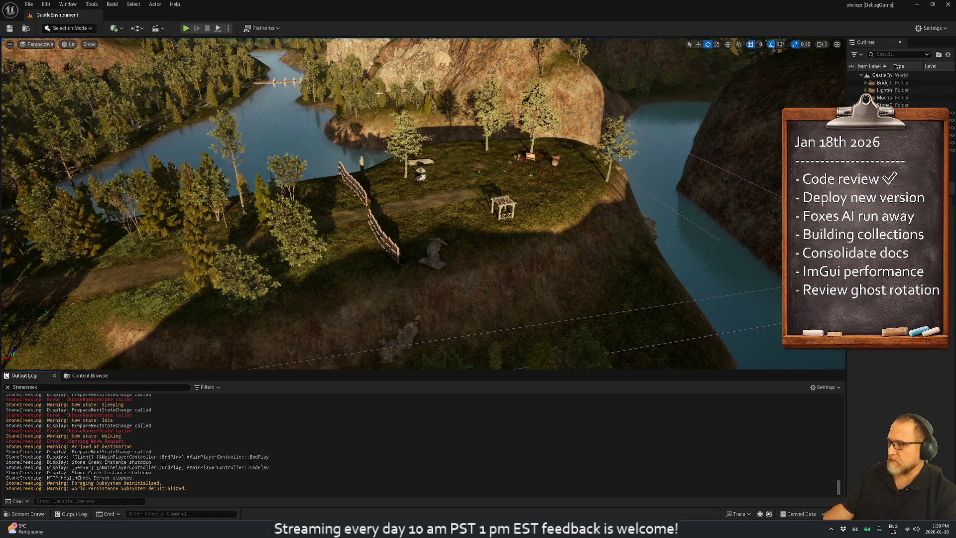
Step: Start playing the level in the editor and try Chop Tree on a tree
click(218, 88)
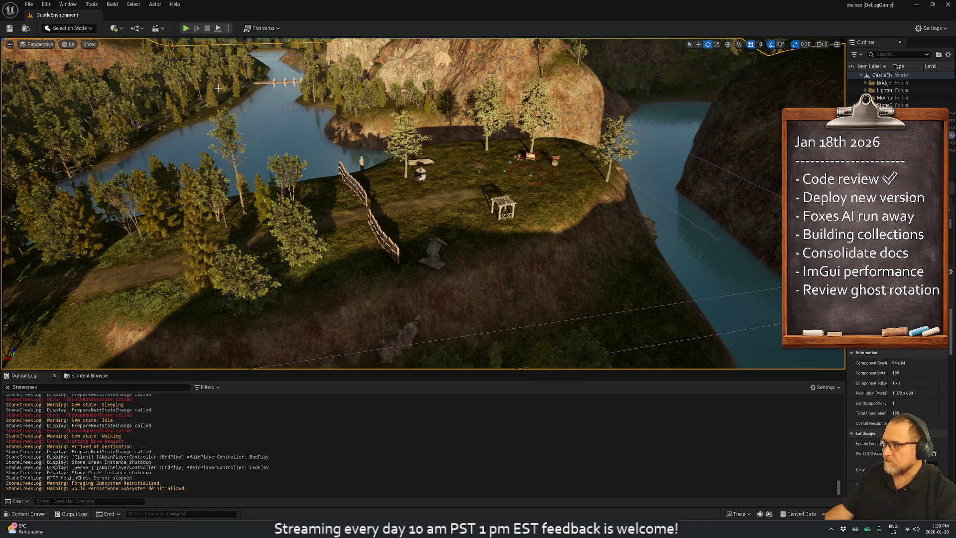
click(186, 29)
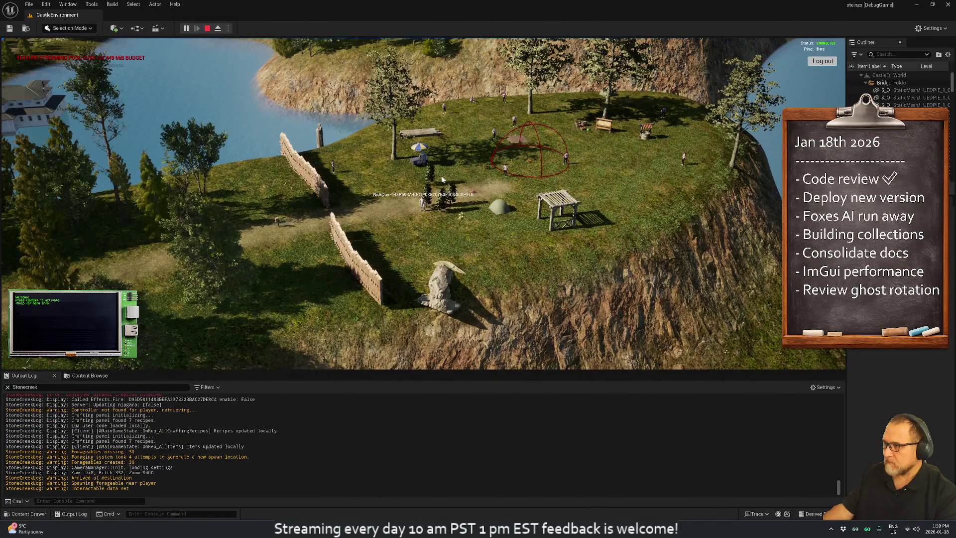
scroll(394, 183, up, 3)
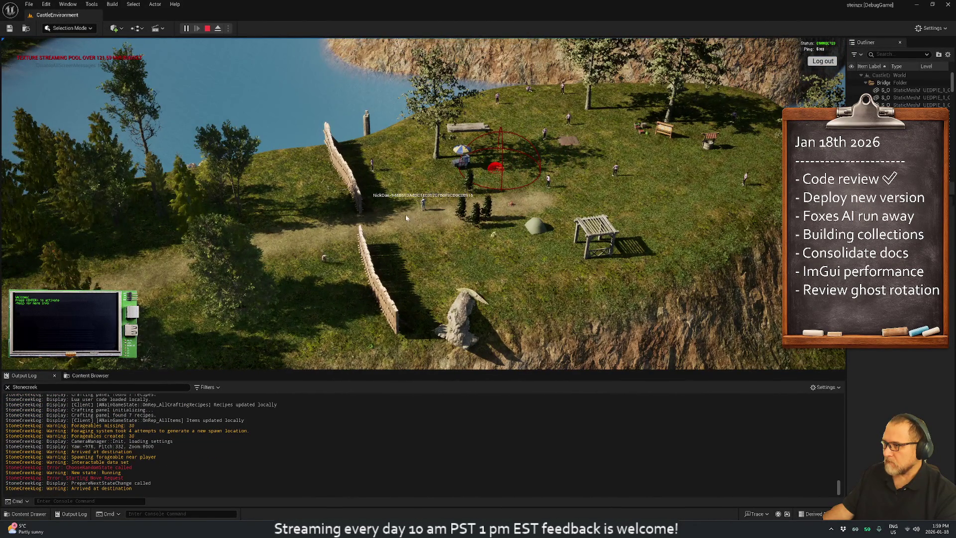
scroll(439, 225, up, 3)
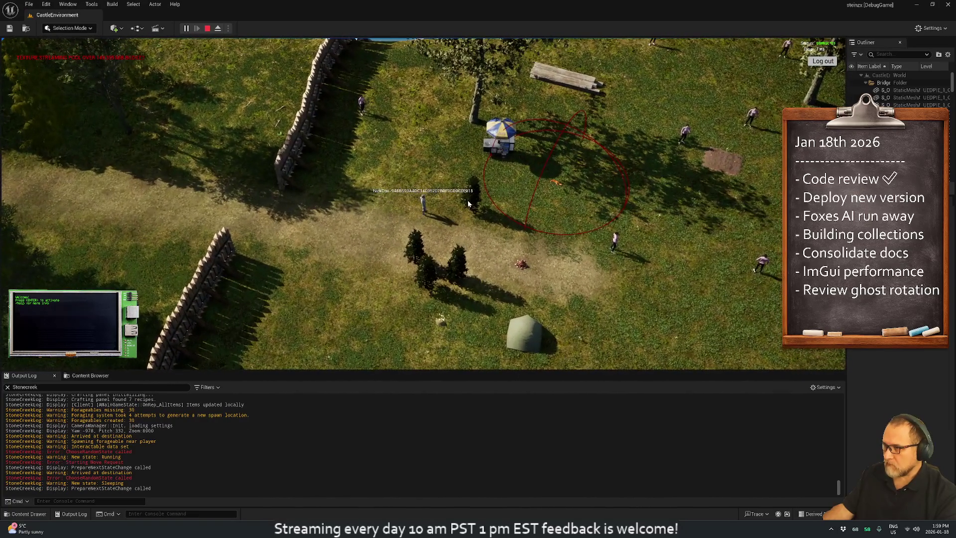
right_click(468, 200)
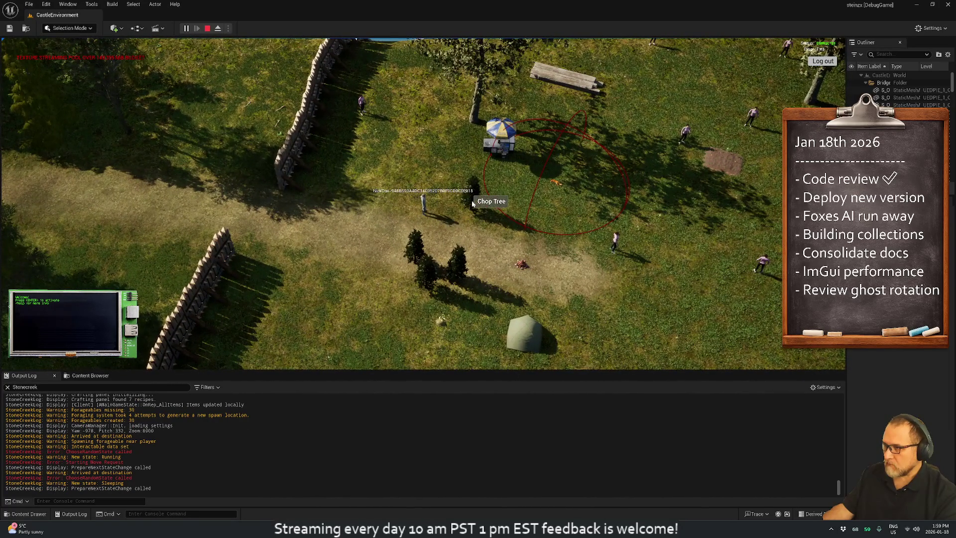
click(476, 201)
Step: Equip the axe from the inventory and chop the tree again, triggering the rad error
key(i)
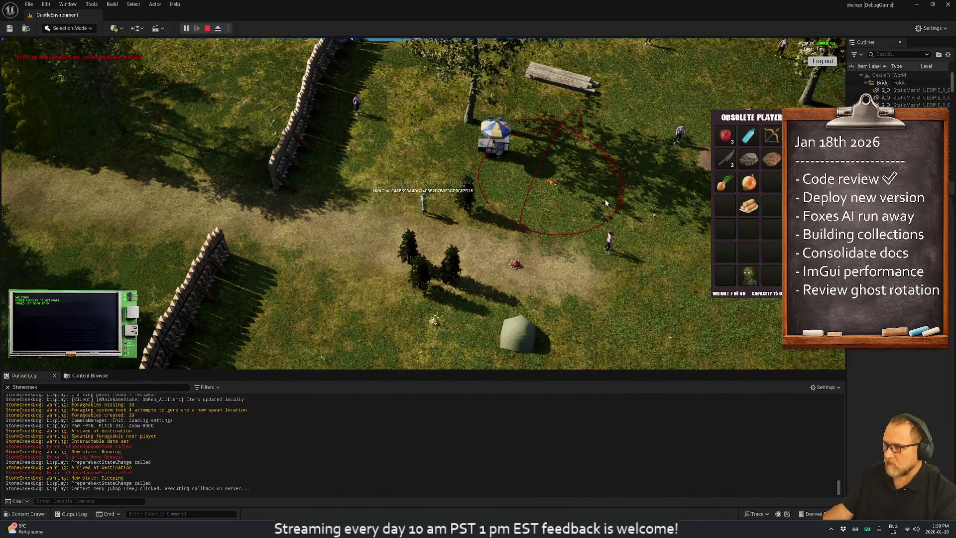
double_click(772, 136)
key(i)
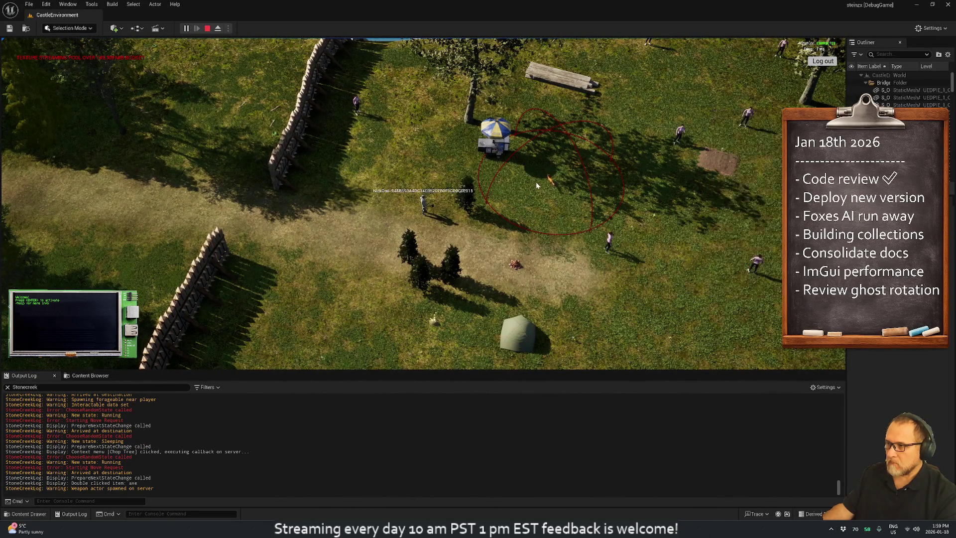
right_click(456, 196)
click(468, 202)
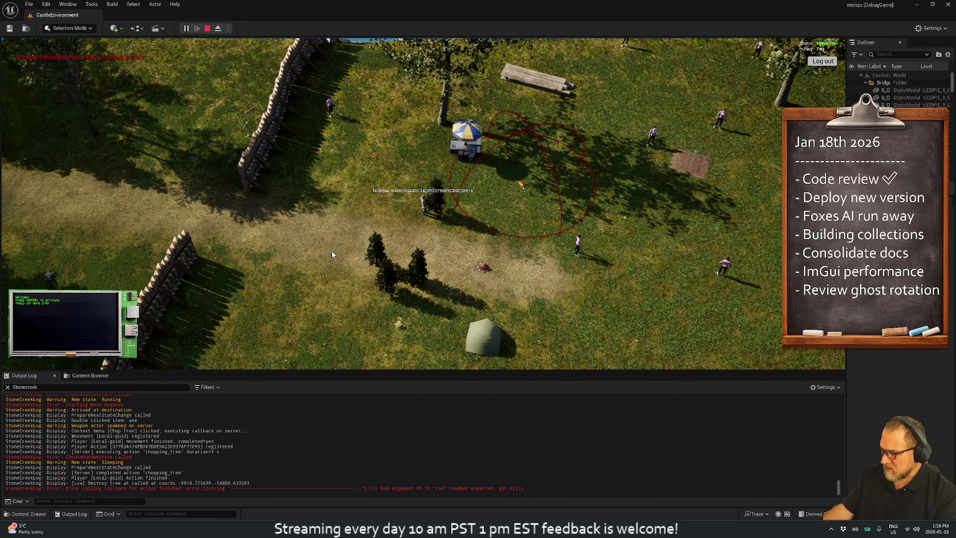
Step: Select the entire rotateZ function in the forest file and copy it to the clipboard
key(alt+Tab)
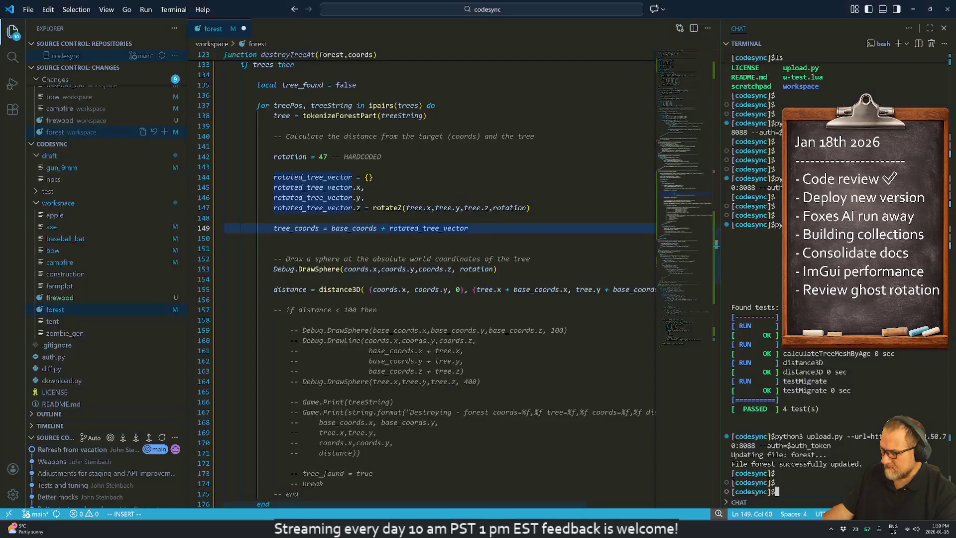
scroll(423, 279, up, 20)
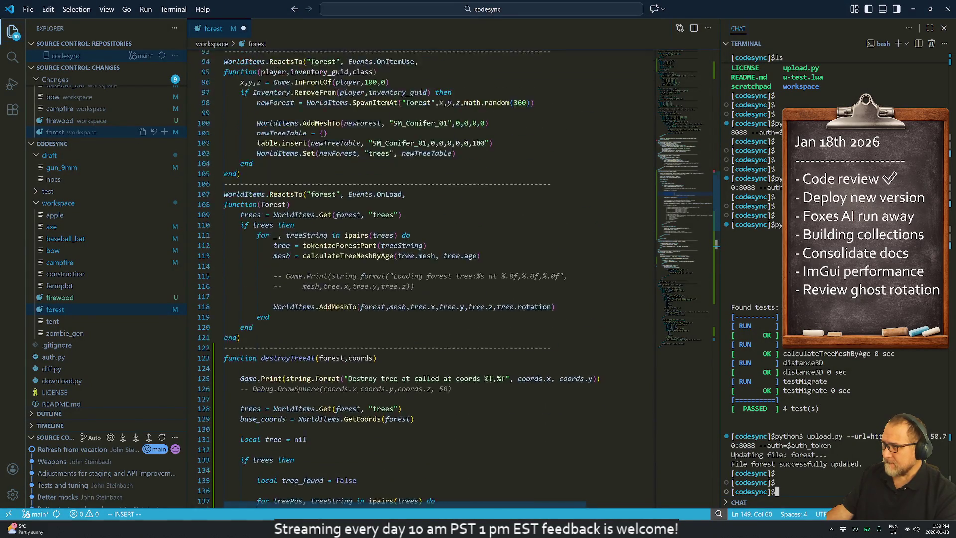
scroll(423, 279, up, 13)
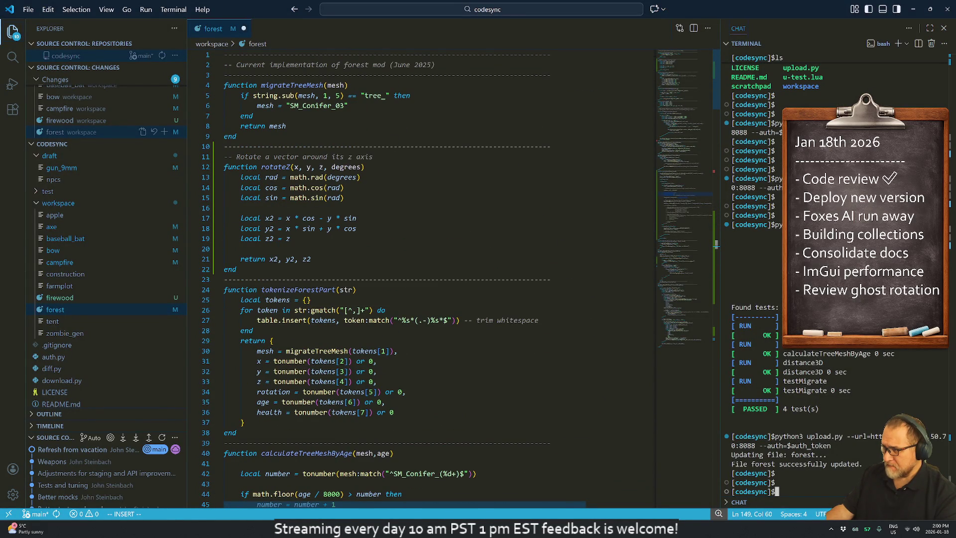
click(273, 177)
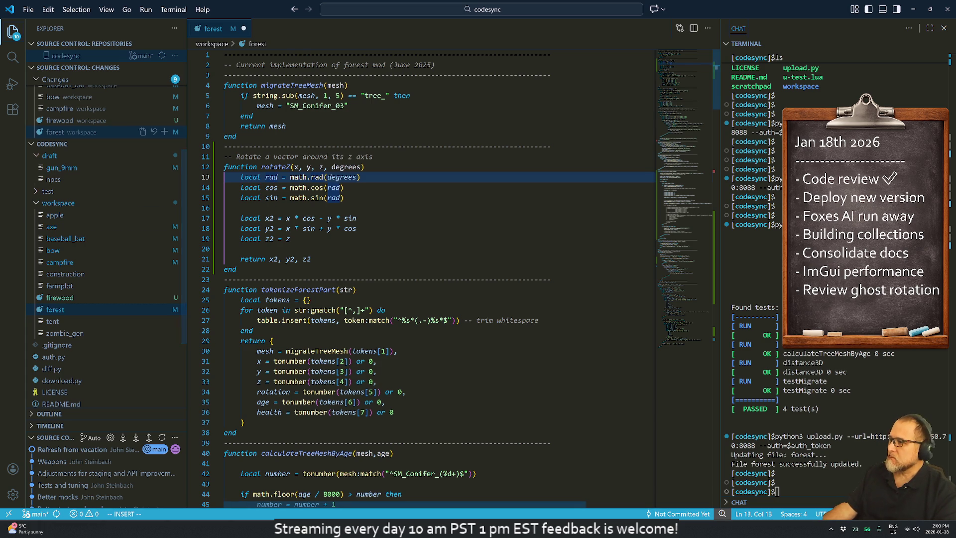
mouse_move(237, 269)
mouse_down()
mouse_move(224, 178)
mouse_move(185, 172)
mouse_up()
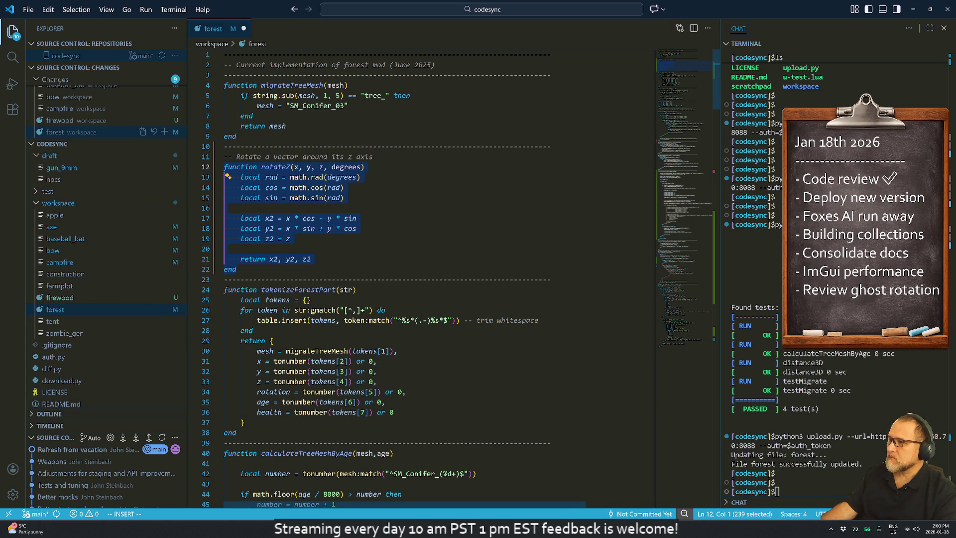
right_click(260, 178)
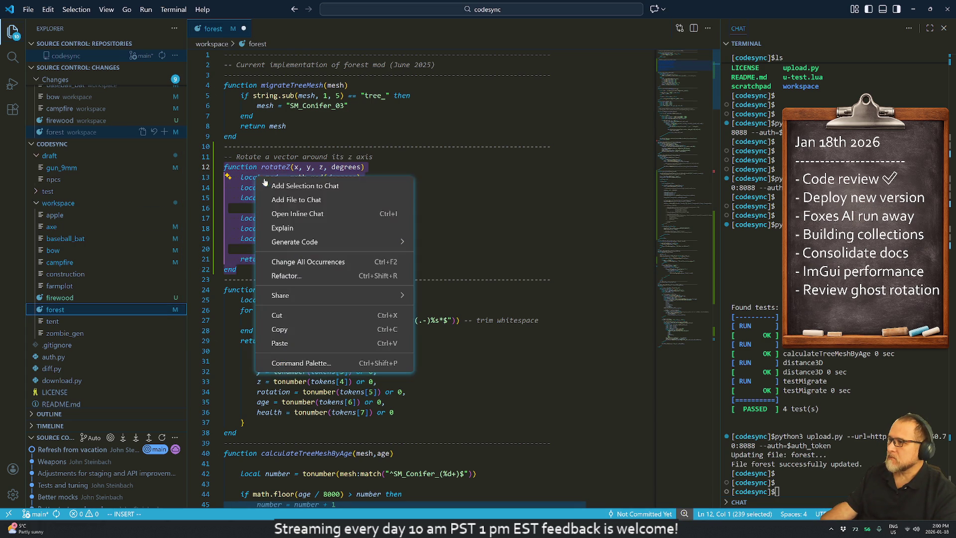
click(300, 329)
key(alt+Tab)
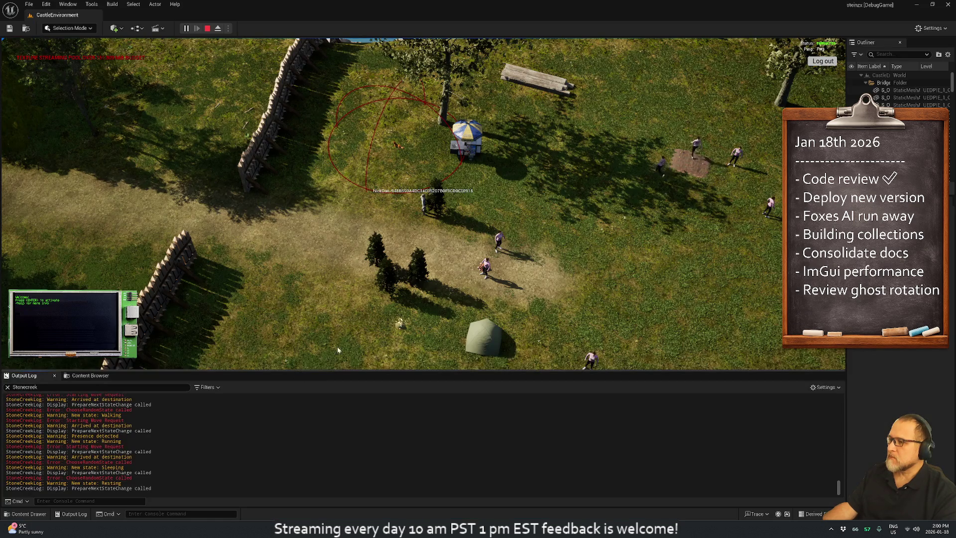
Step: Paste the rotateZ function at the top of the in-game Lua script and execute it
key(Return)
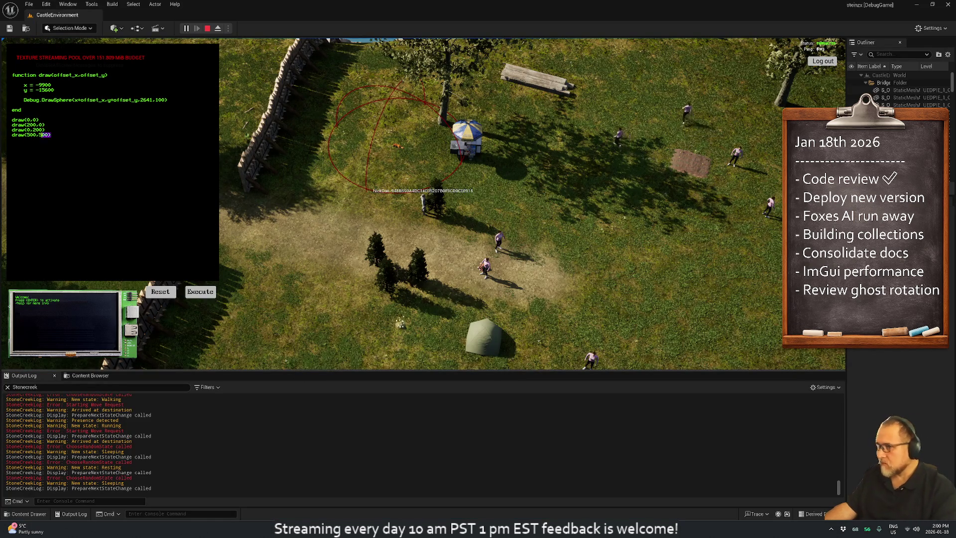
key(shift+Up)
key(shift+Up)
key(shift+Up)
key(Left)
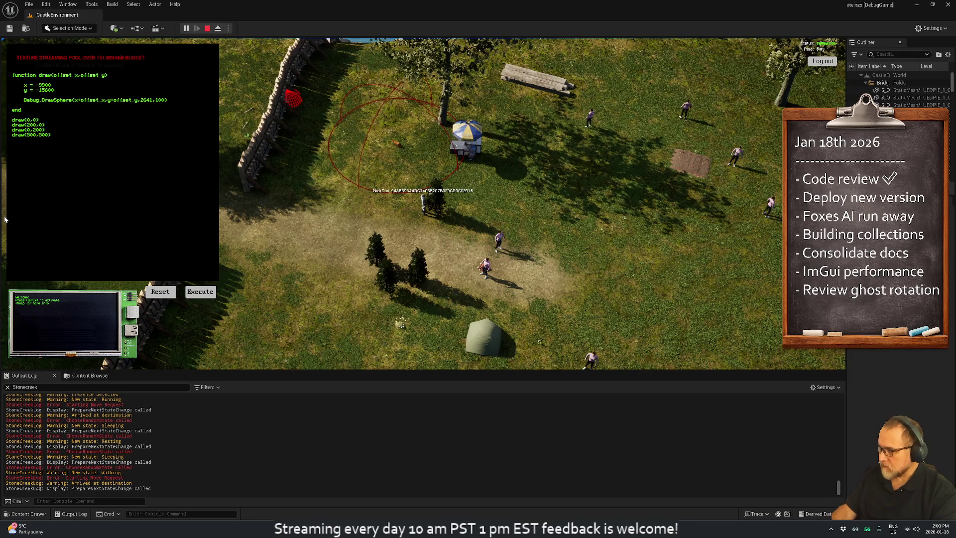
key(ctrl+v)
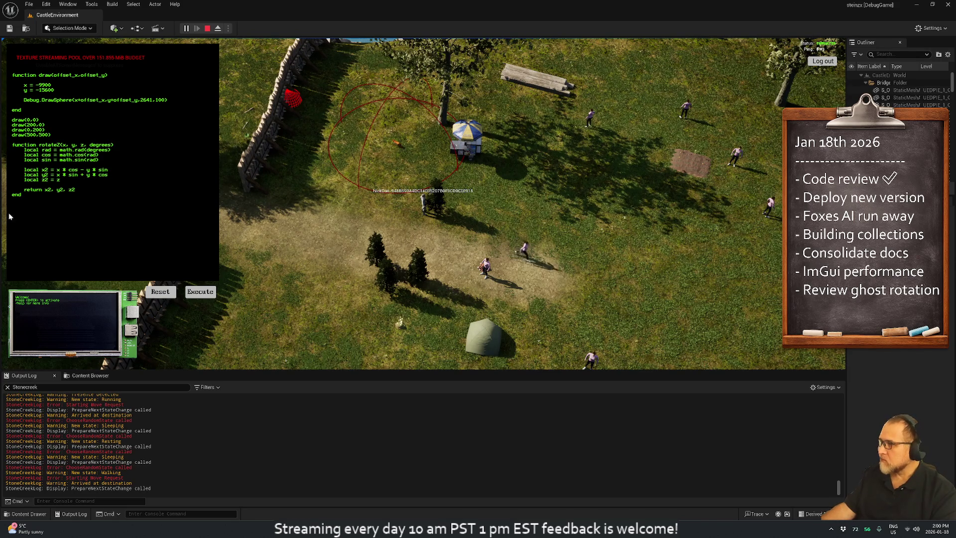
click(202, 292)
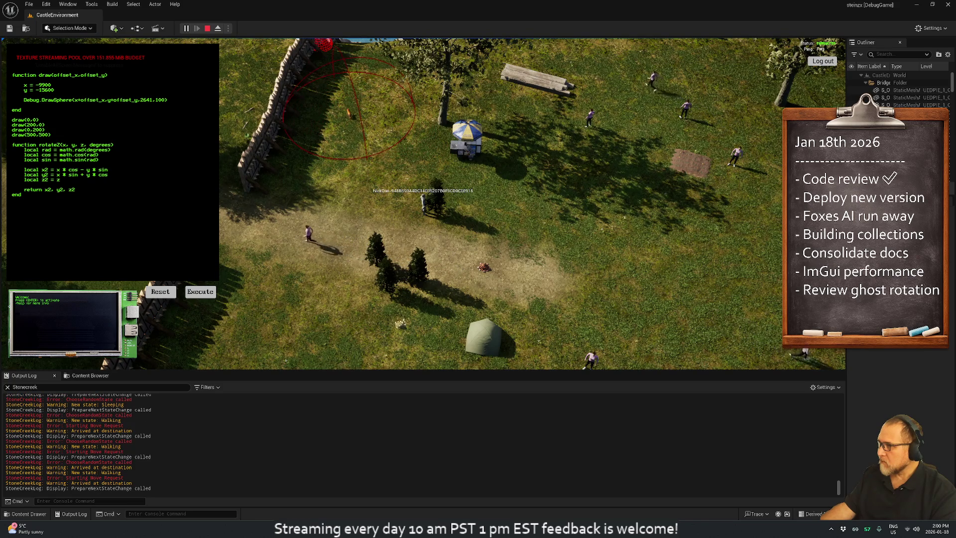
Step: Place the draw code below rotateZ and execute the reordered script twice
mouse_move(12, 100)
mouse_down()
mouse_move(51, 134)
mouse_move(12, 75)
mouse_up()
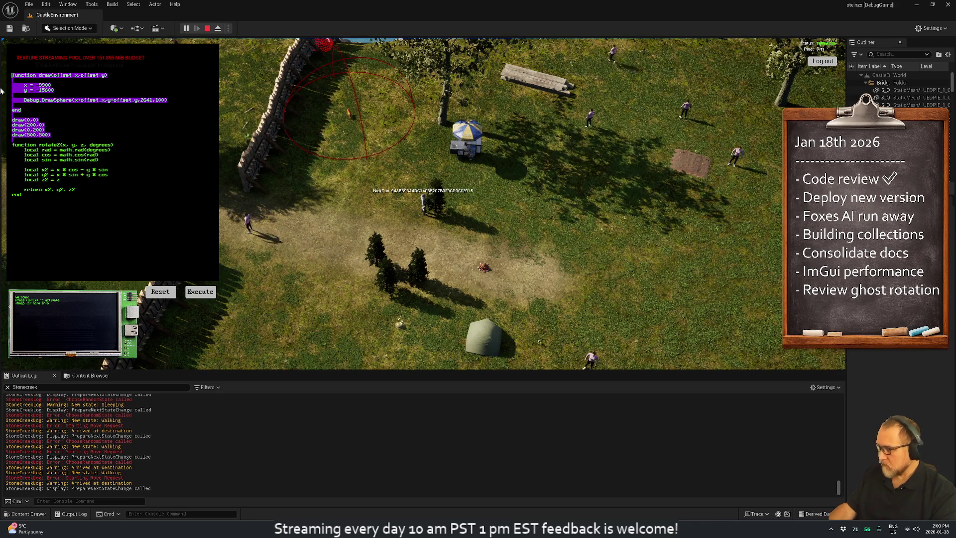
key(Delete)
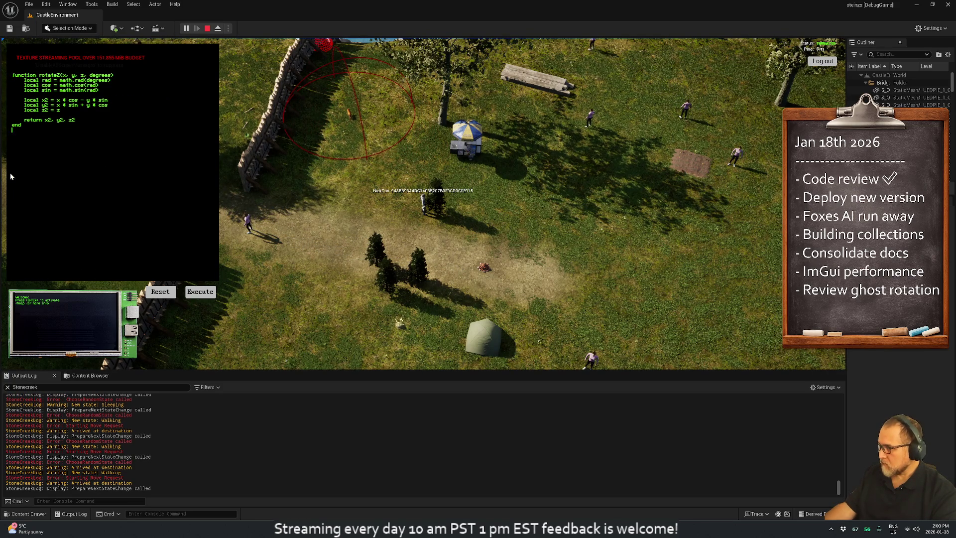
key(ctrl+z)
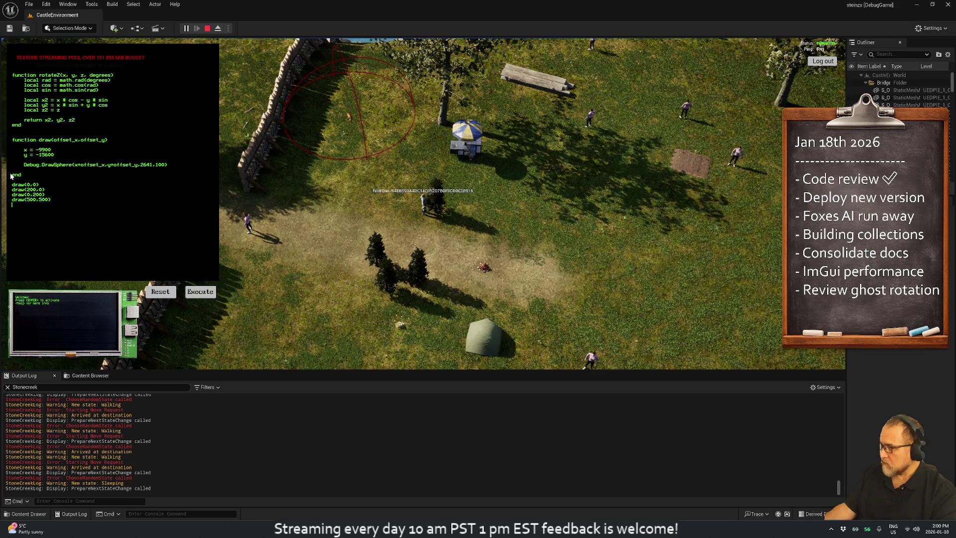
click(199, 293)
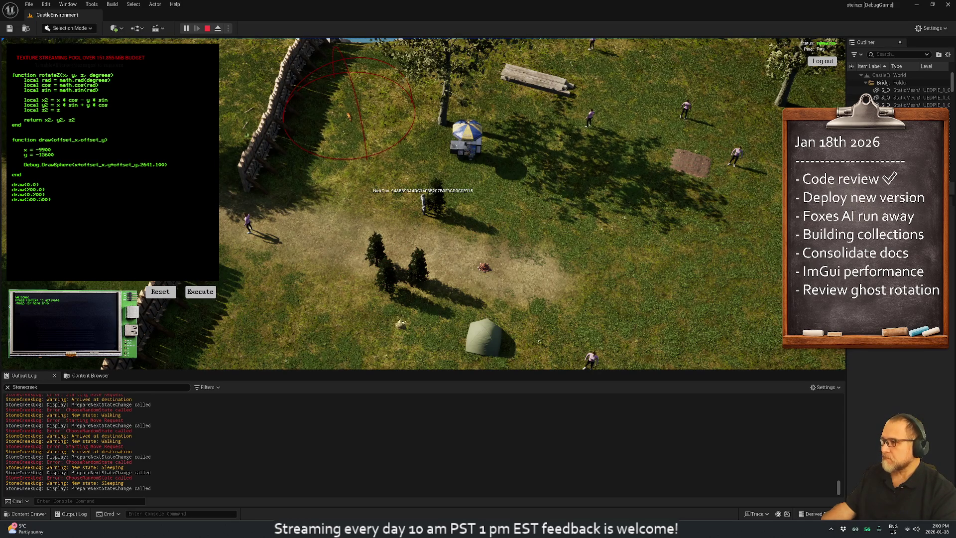
click(192, 294)
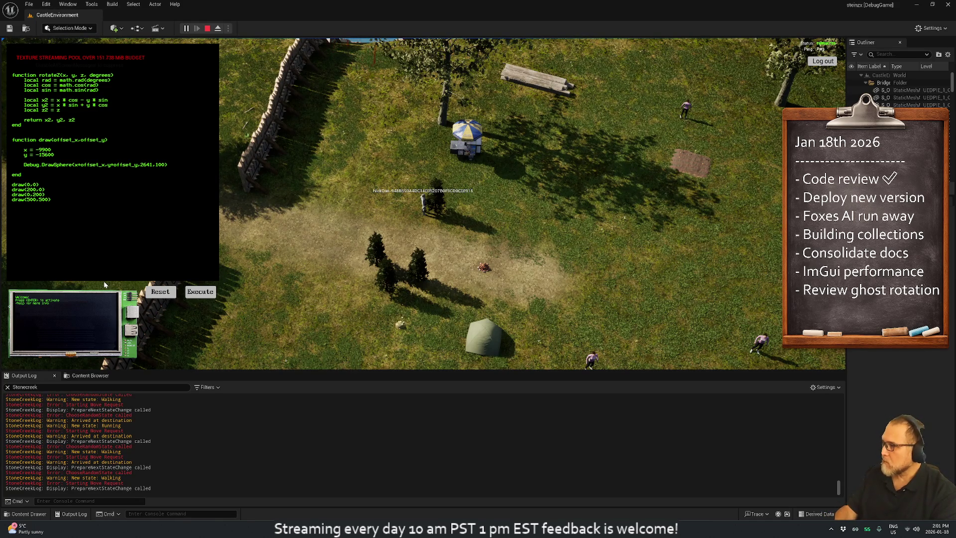
Step: Append Game.Print("123") to the Lua script, execute it twice, and switch to fullscreen with F11
text(Game.Print)
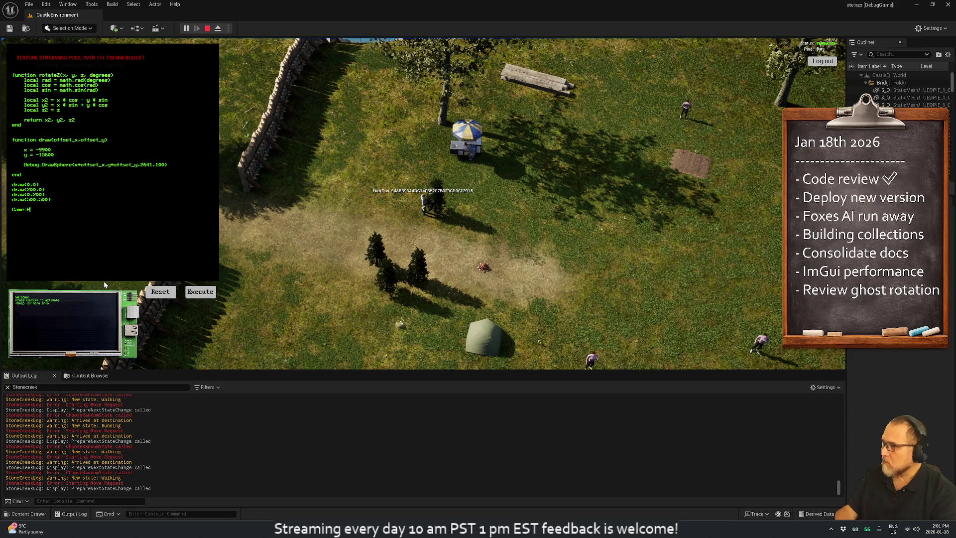
key(BackSpace)
key(BackSpace)
key(BackSpace)
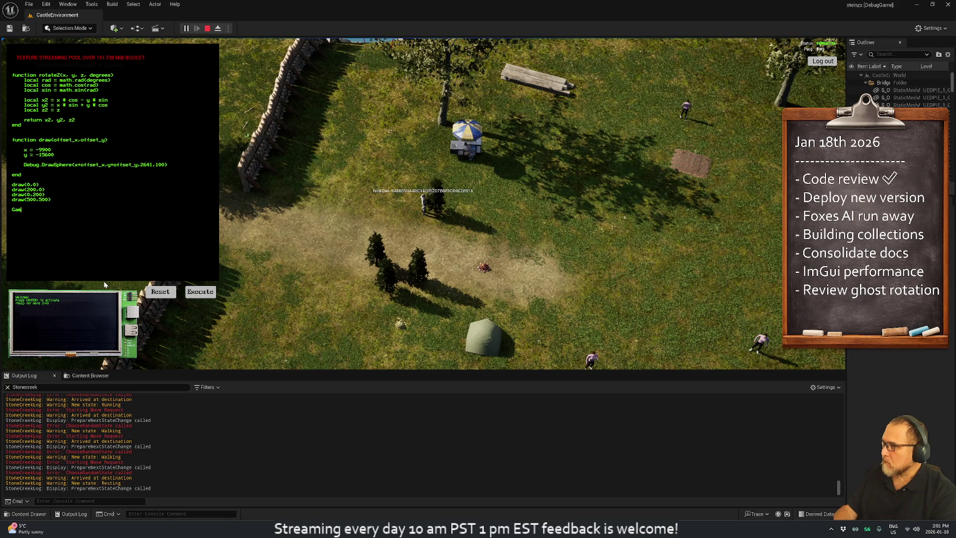
key(BackSpace)
text(=")
text(123")
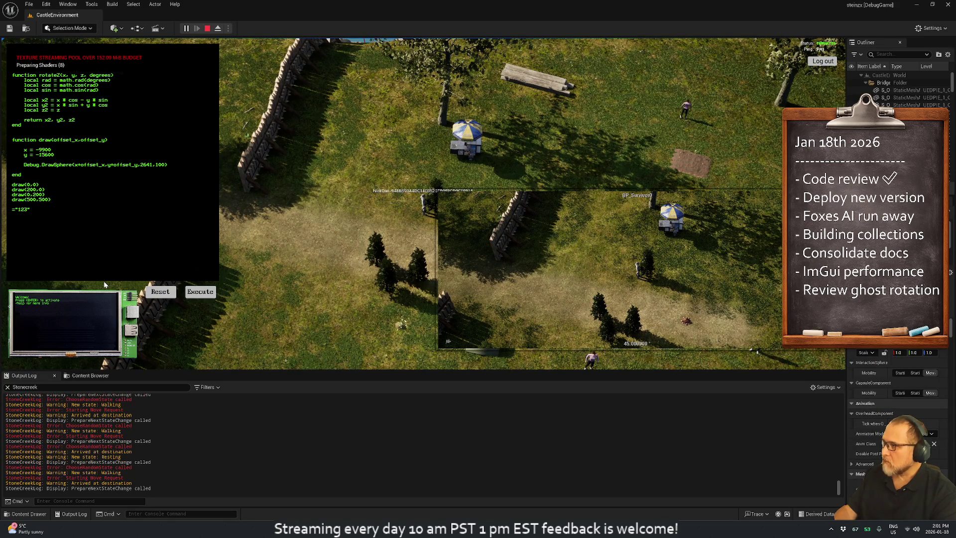
click(196, 291)
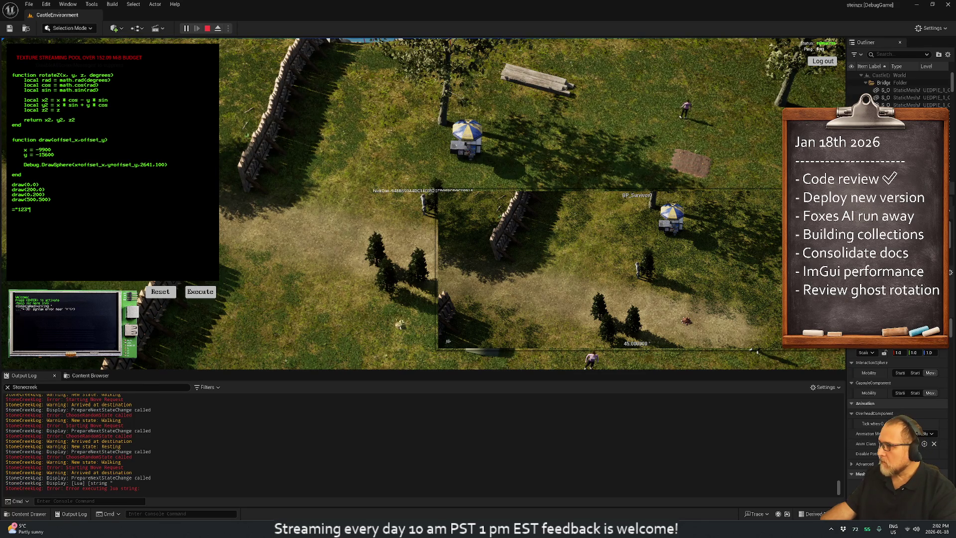
key(BackSpace)
key(BackSpace)
key(BackSpace)
text(Game.Print()
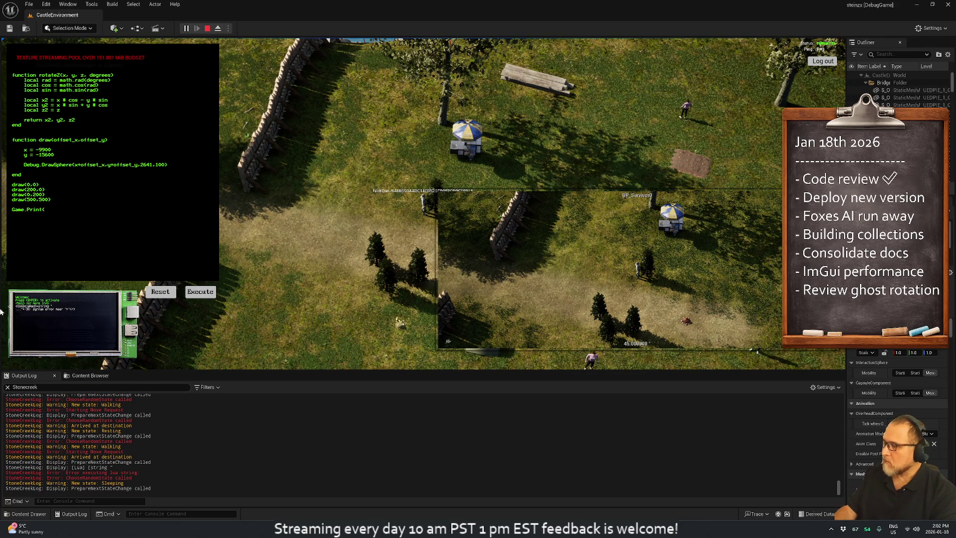
text("123")
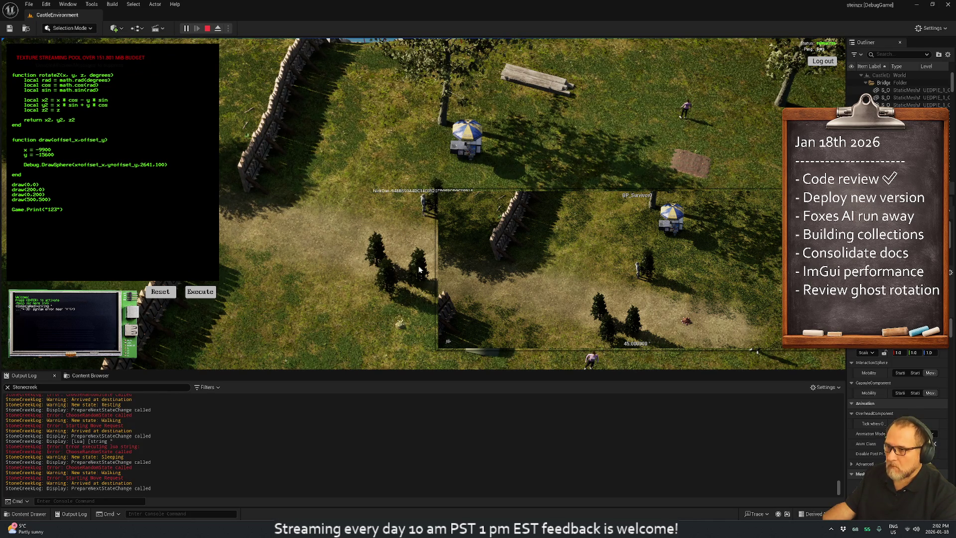
click(198, 294)
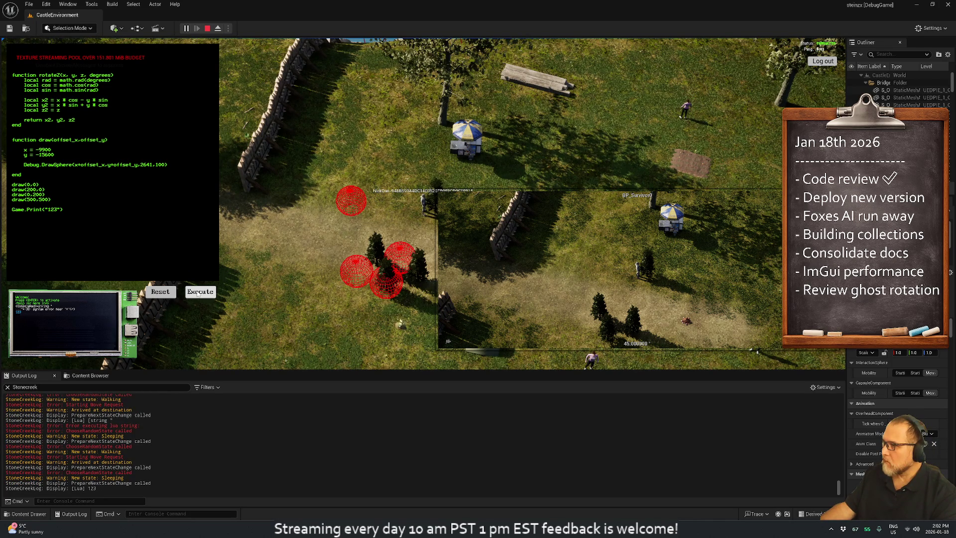
click(198, 294)
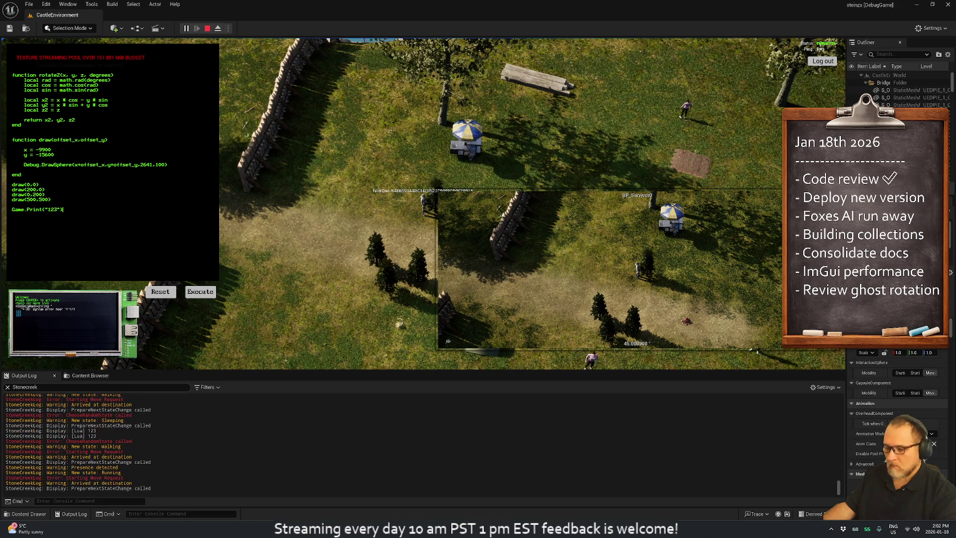
key(F11)
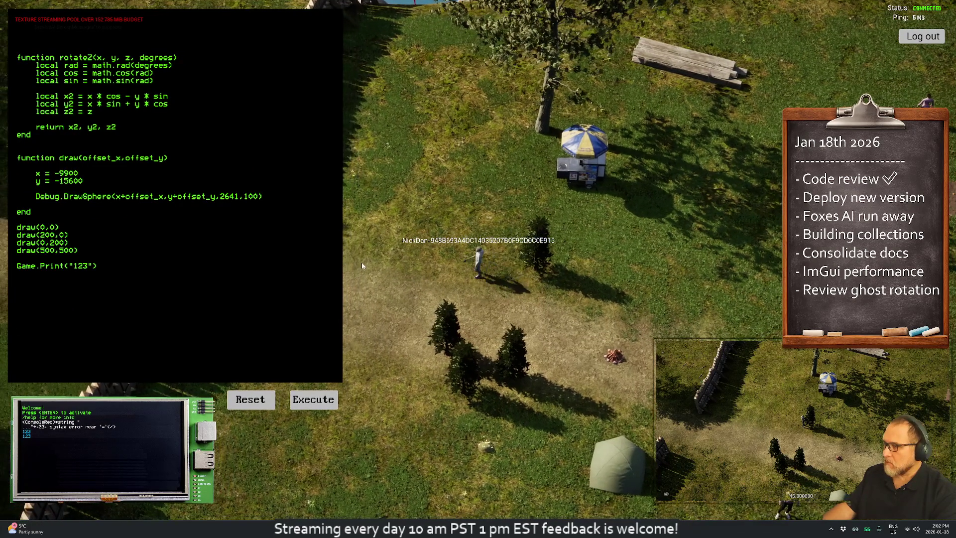
Step: Change the print argument to rotateZ(1,2,3,4) and execute the script
drag(97, 266, 16, 266)
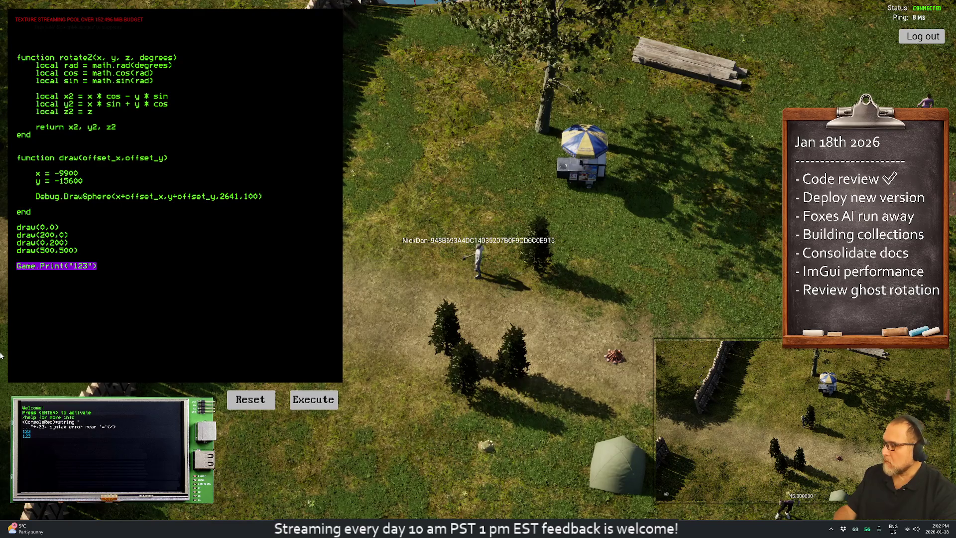
key(Escape)
key(BackSpace)
key(BackSpace)
key(BackSpace)
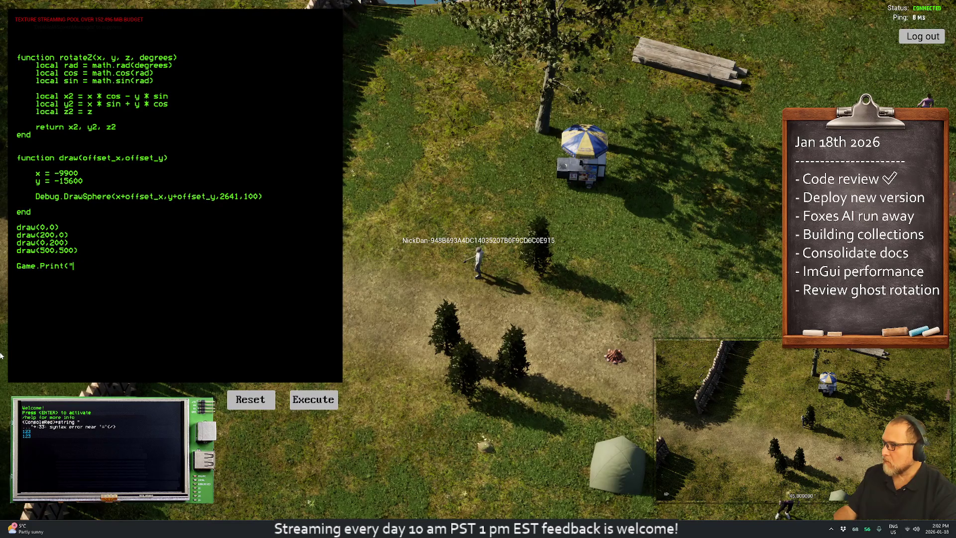
text(rota)
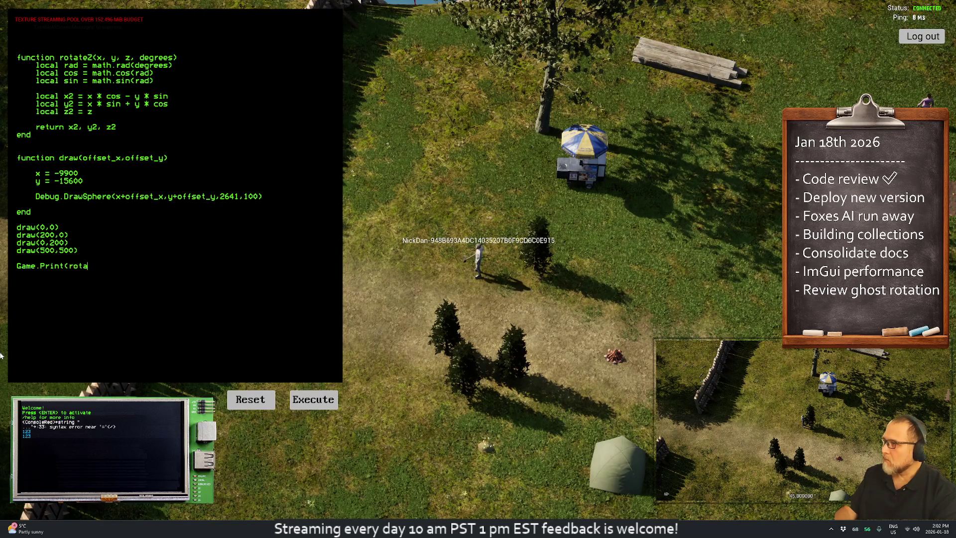
text(teZ(1,2,)
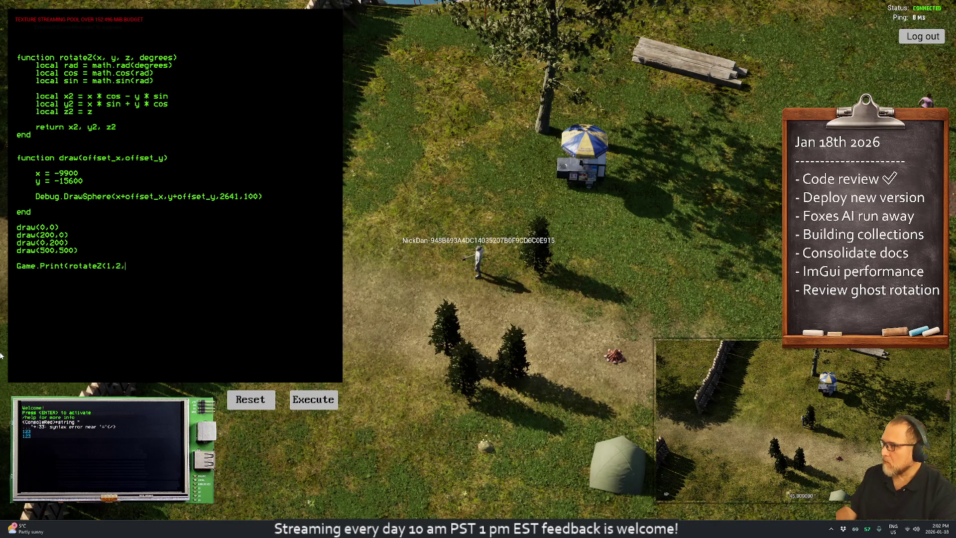
text(3,4))
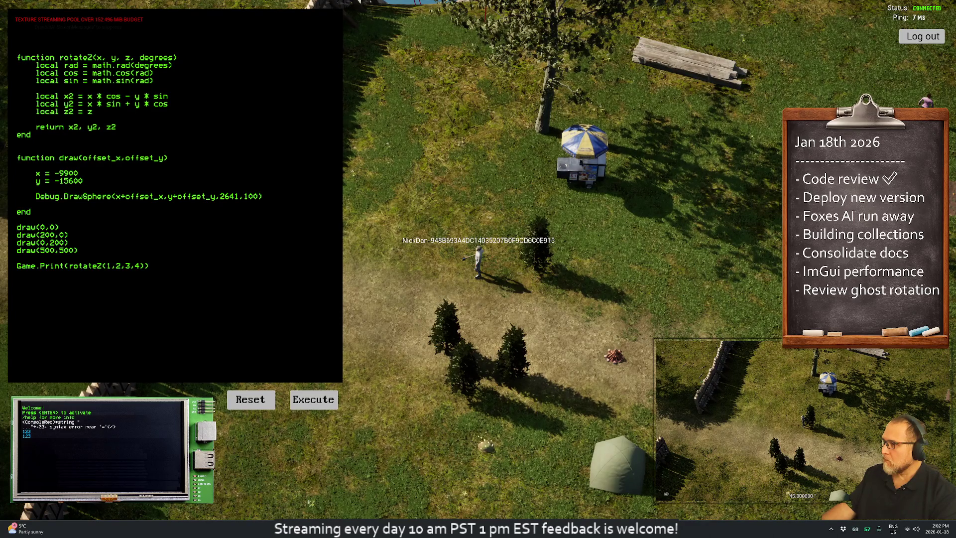
click(306, 404)
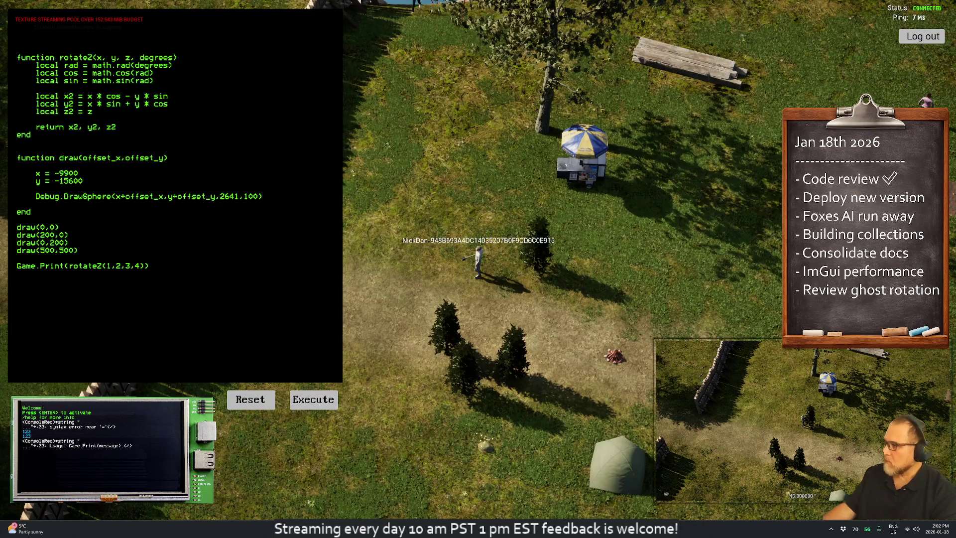
Step: Replace the argument with math and execute, getting a 'string expected, got table' error
drag(69, 265, 144, 266)
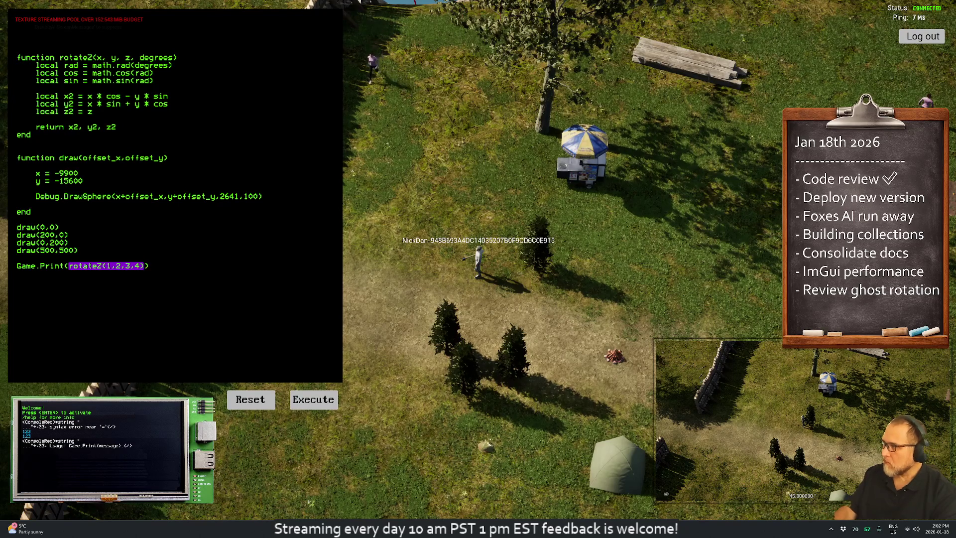
text(math)
click(314, 401)
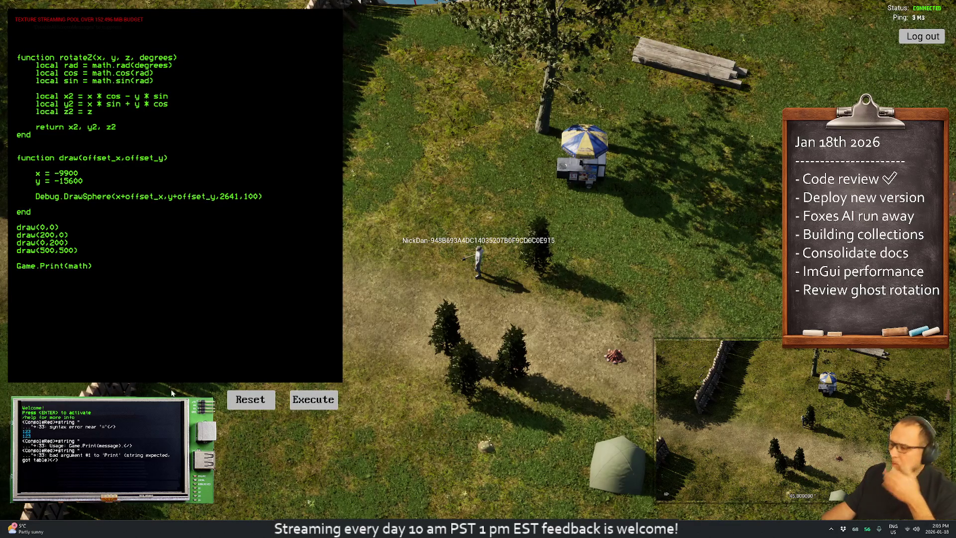
Step: Search the forest project for 'math' usages from the rotateZ function, then return to the game
key(alt+Tab)
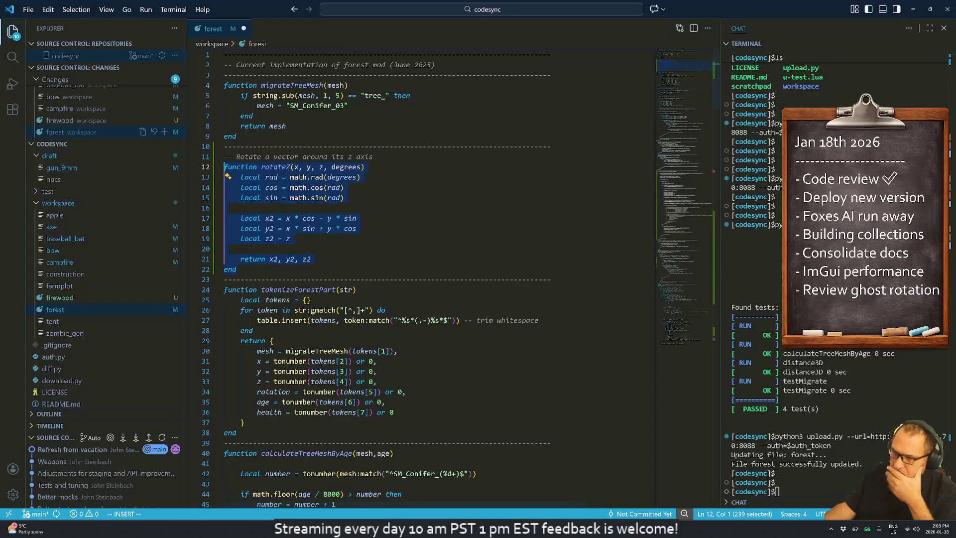
click(225, 249)
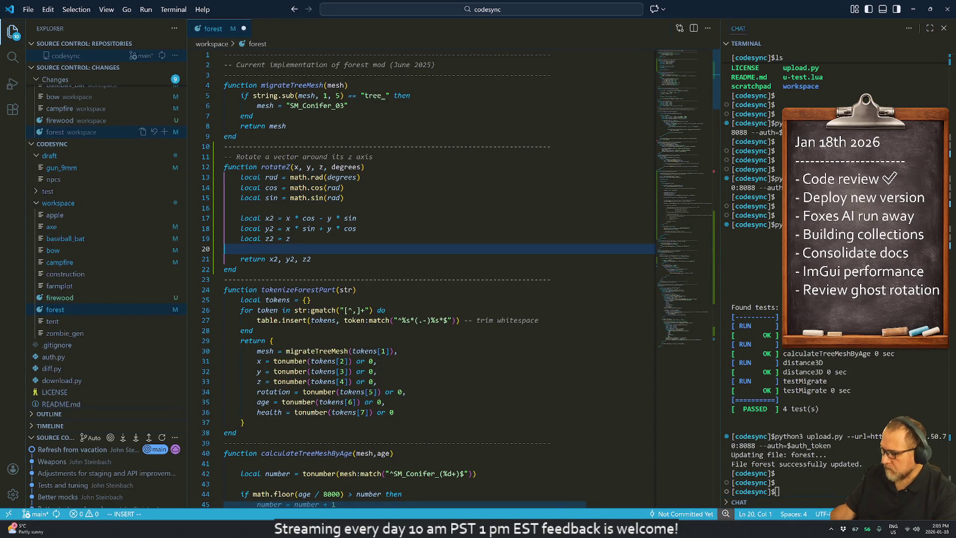
key(ctrl+shift+f)
text(math)
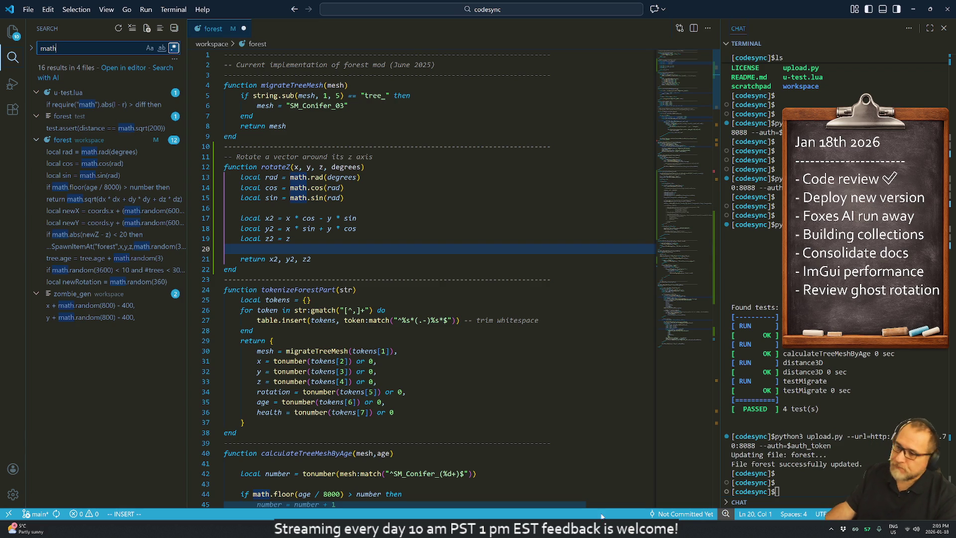
key(alt+Tab)
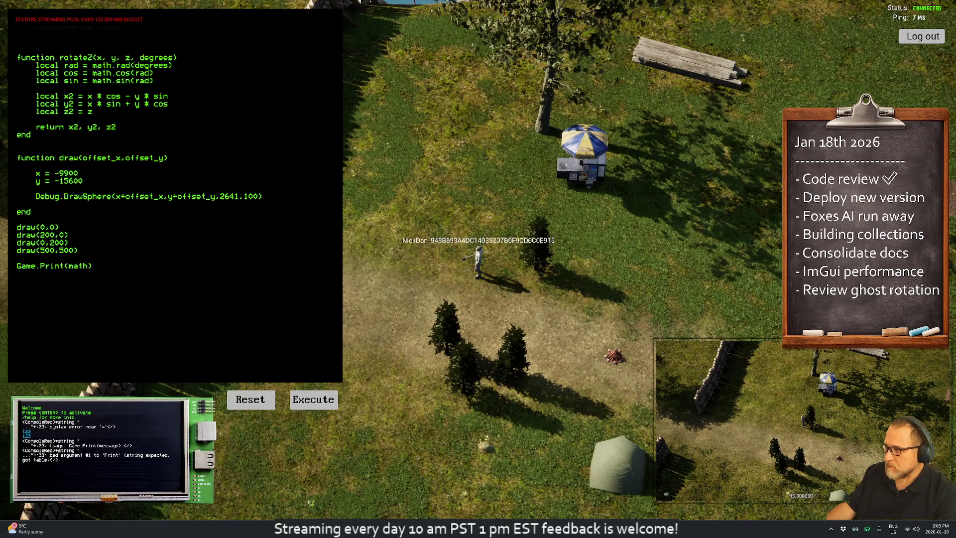
Step: Change the print call to Game.Print(math.cos(123)) and execute it
mouse_move(528, 529)
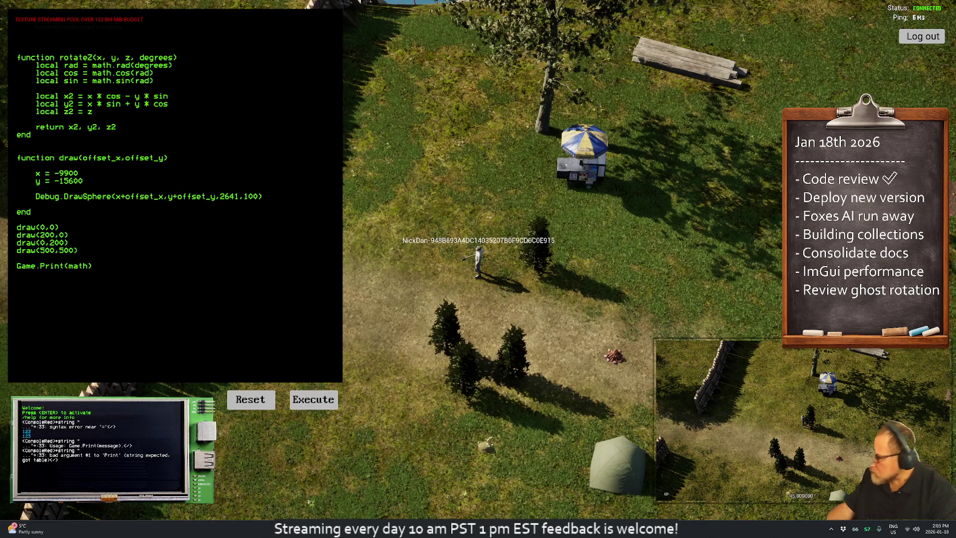
key(shift+Home)
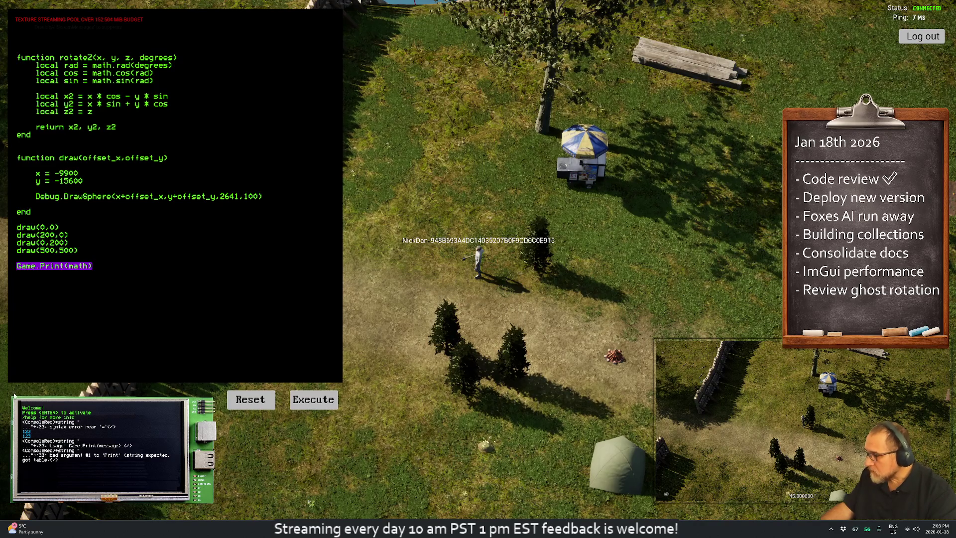
key(BackSpace)
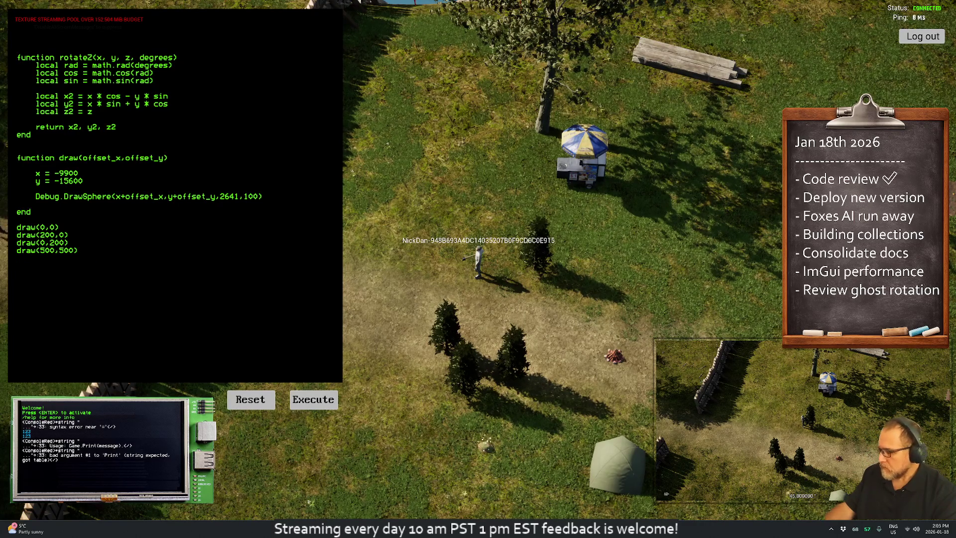
key(ctrl+z)
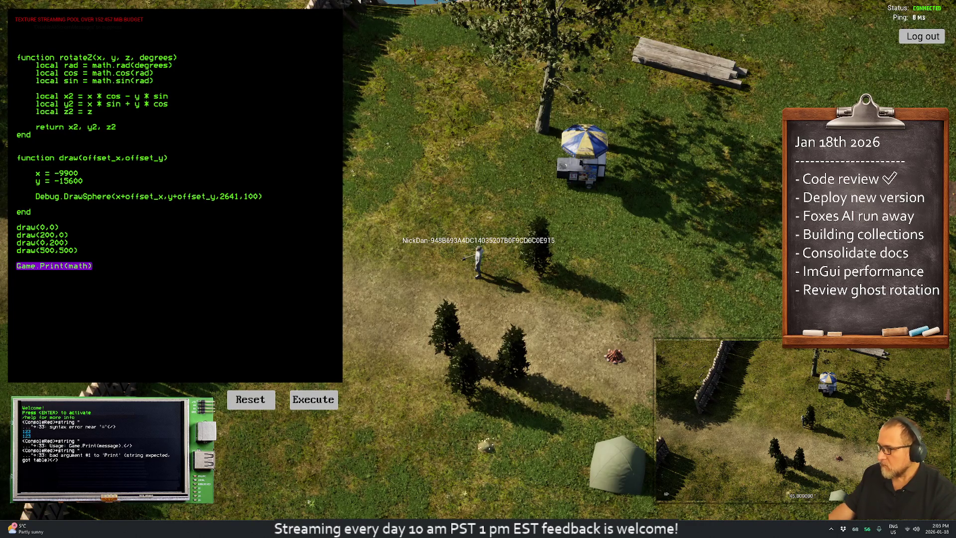
key(Escape)
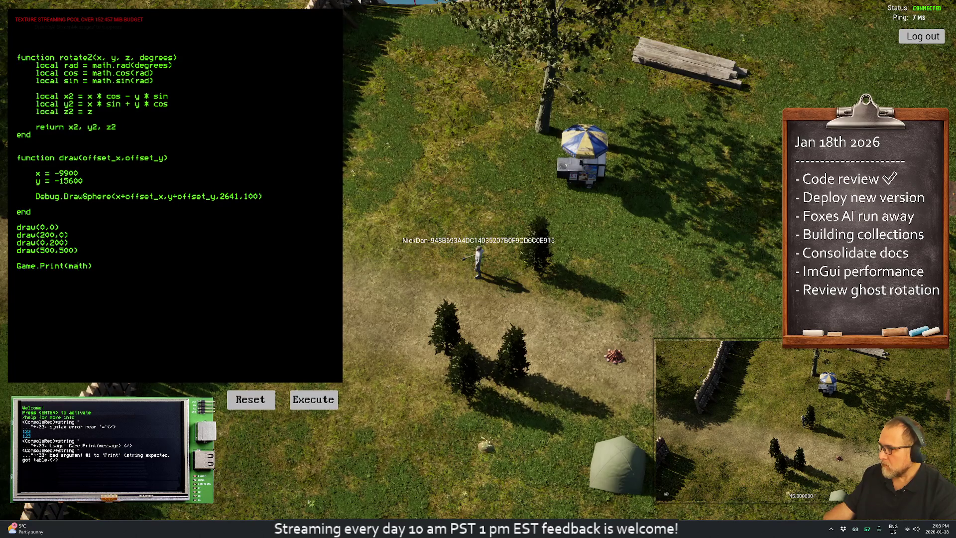
double_click(75, 266)
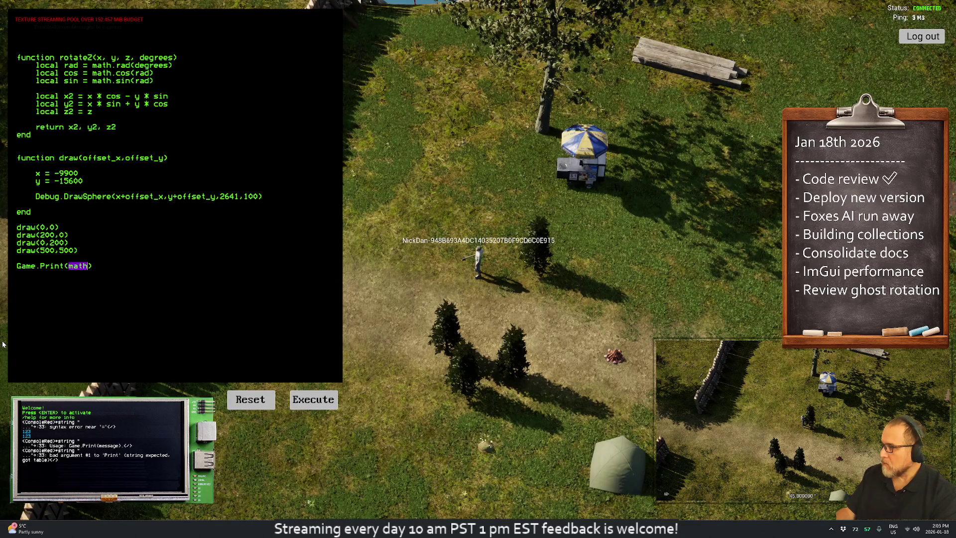
text(math.cos)
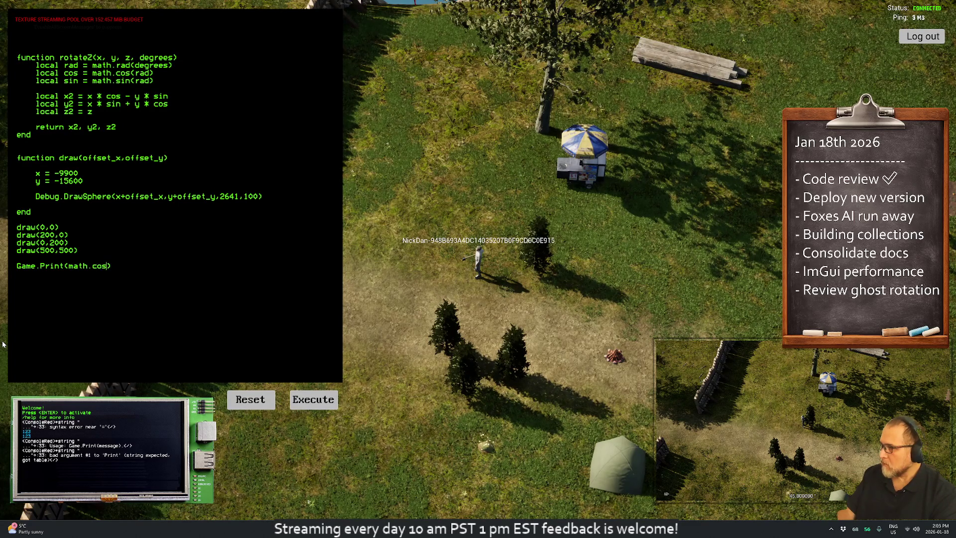
text((123))
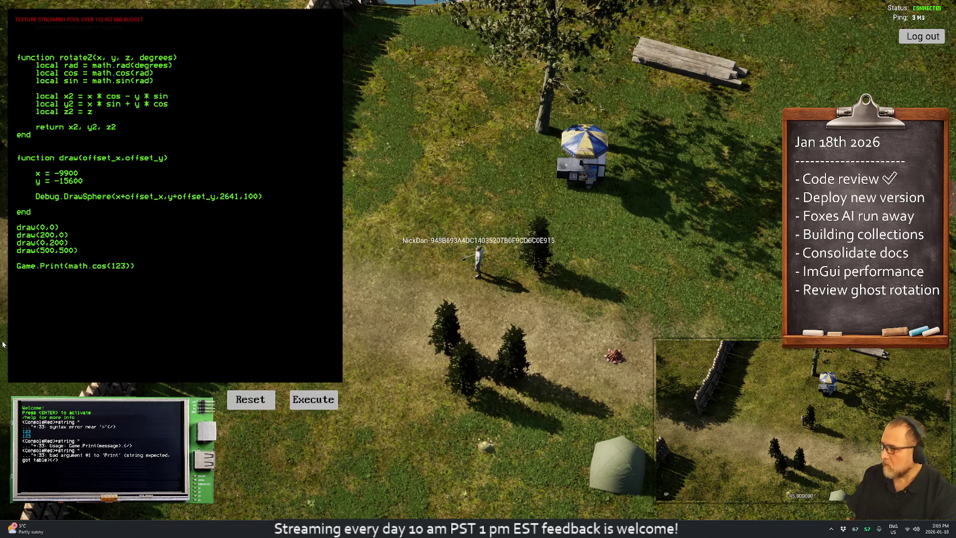
click(305, 402)
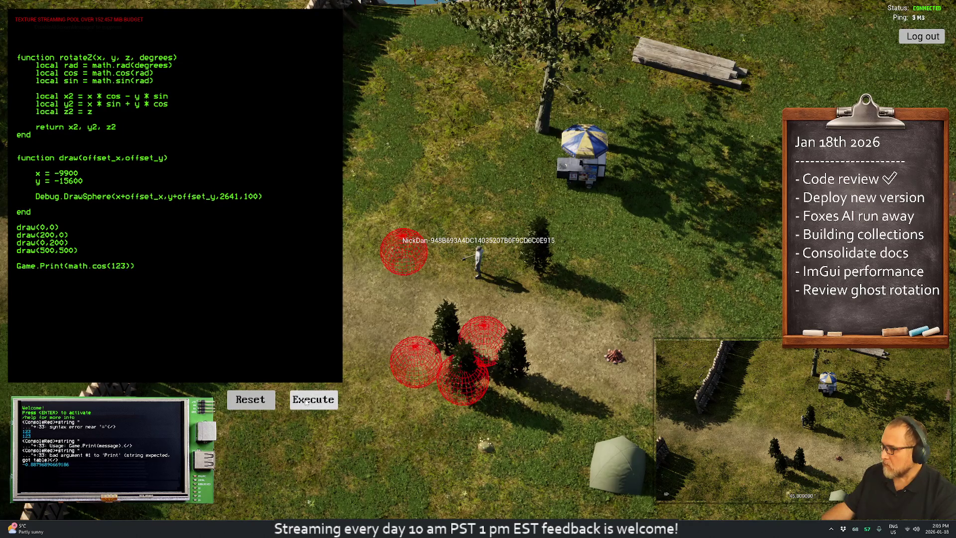
Step: Change it to Game.Print(math.rad(123)) and execute, printing about 2.1468
double_click(87, 266)
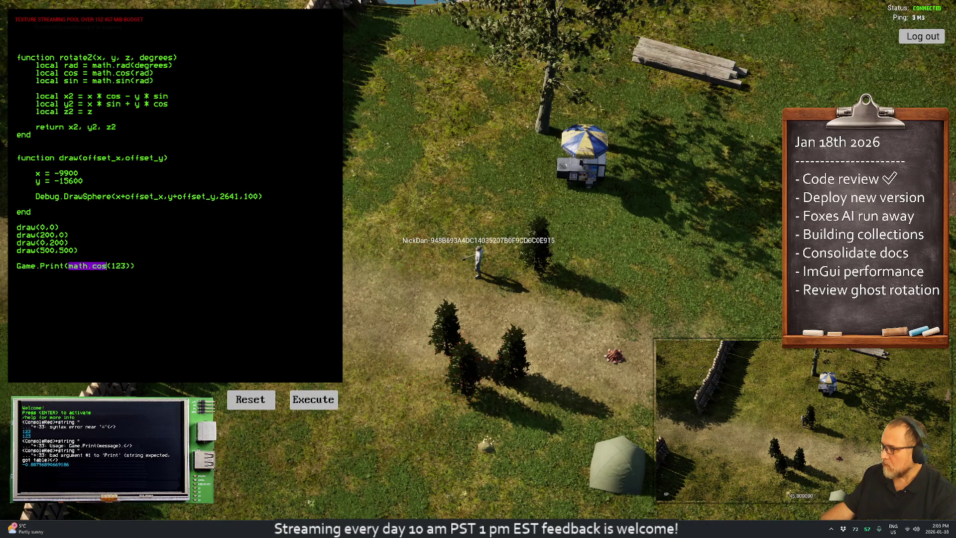
click(106, 266)
key(BackSpace)
key(BackSpace)
key(BackSpace)
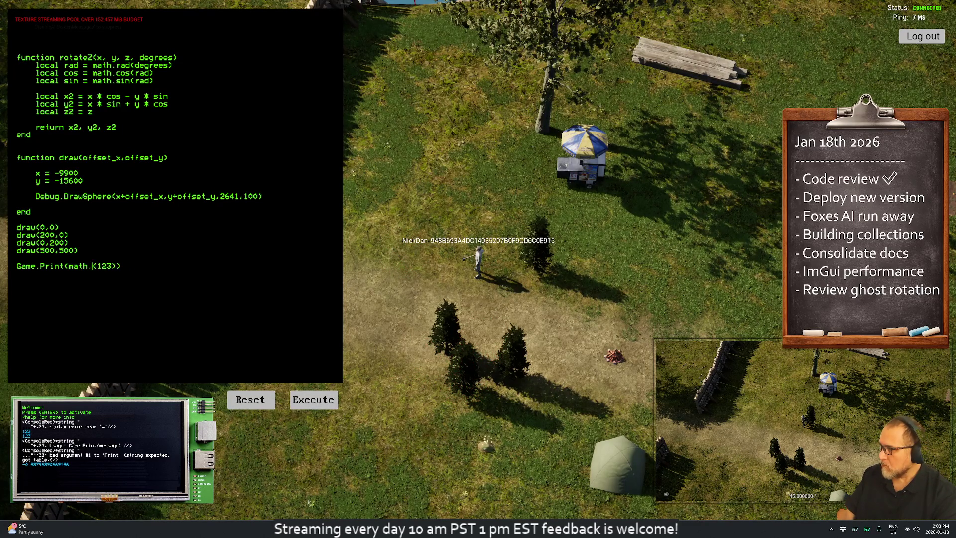
text(rad)
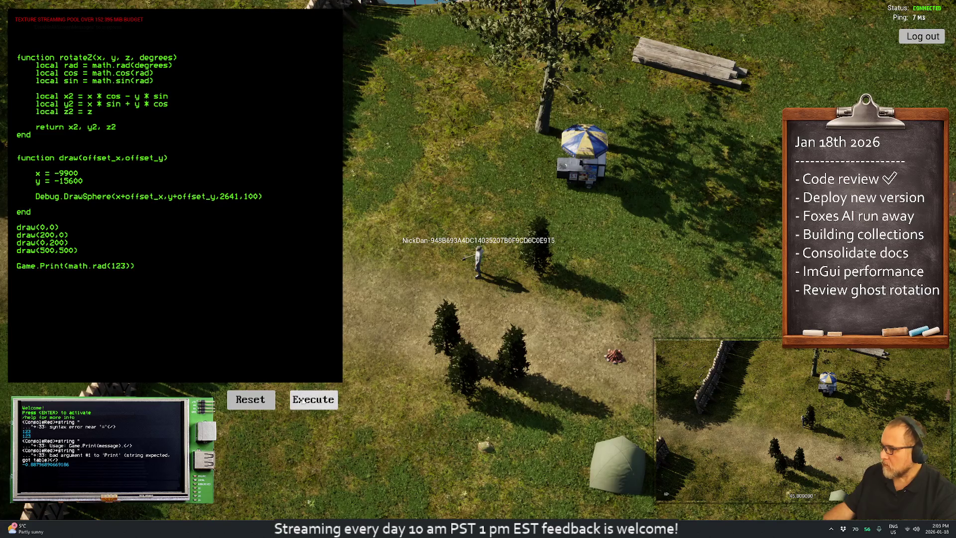
click(303, 402)
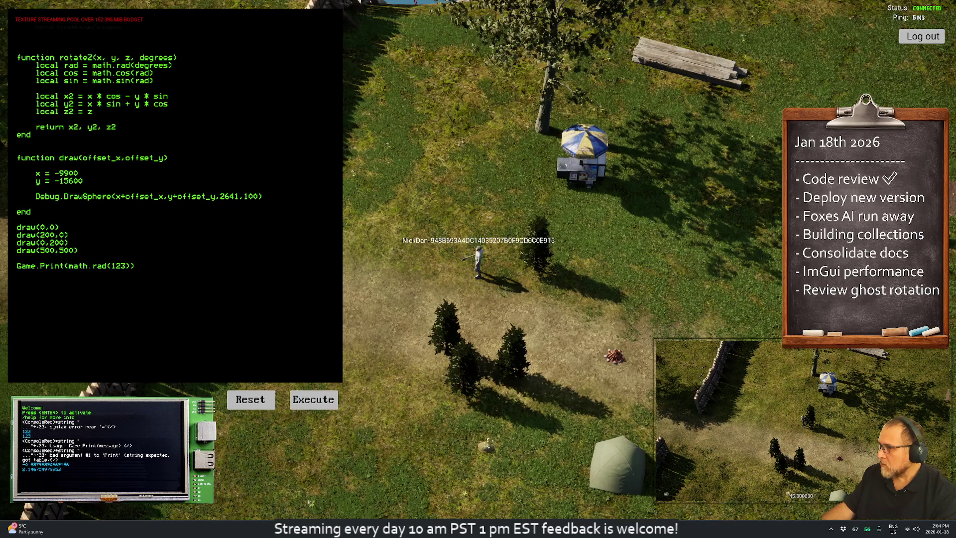
drag(17, 265, 135, 266)
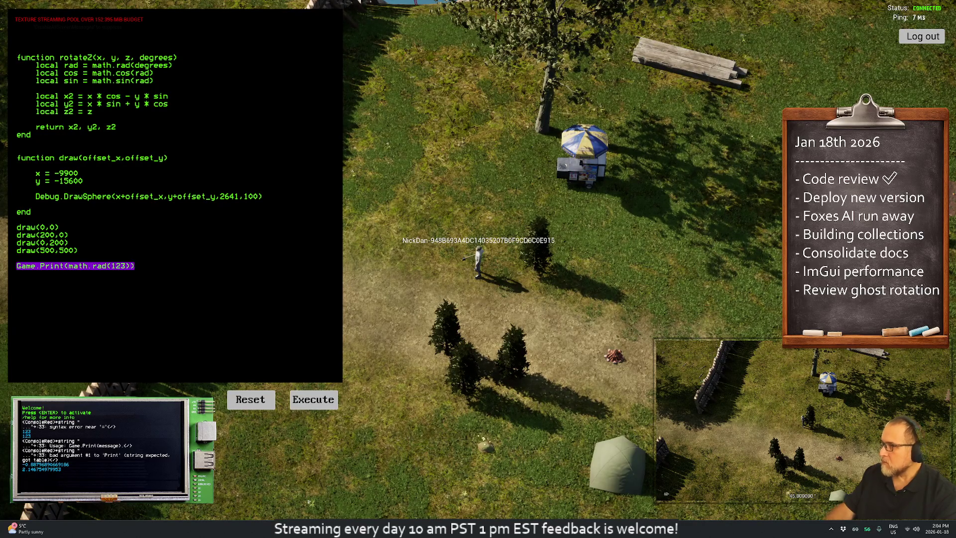
Step: Run a,b,c = rotateZ(1,2,3,4) with Game.Print(a), printing about 0.858, then delete both test lines
text(a,b,c)
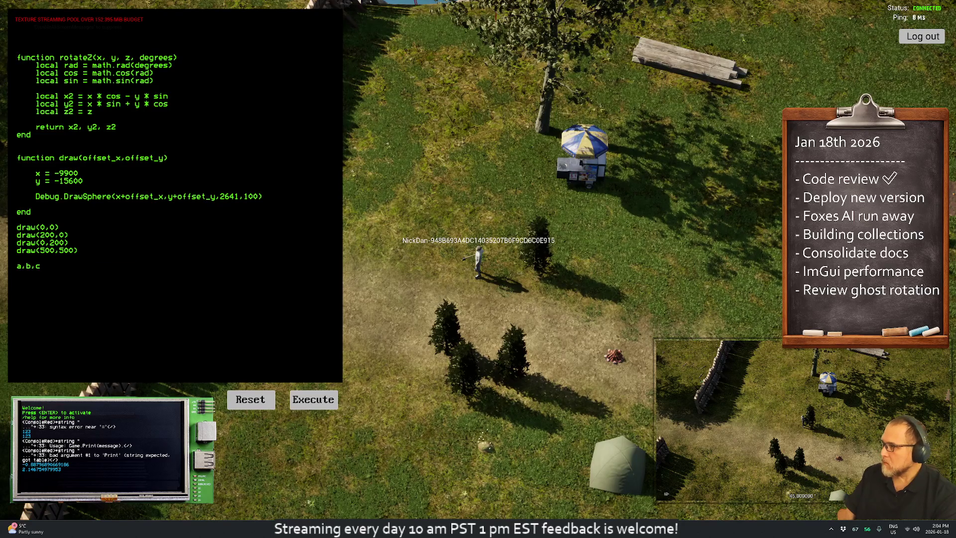
text( = )
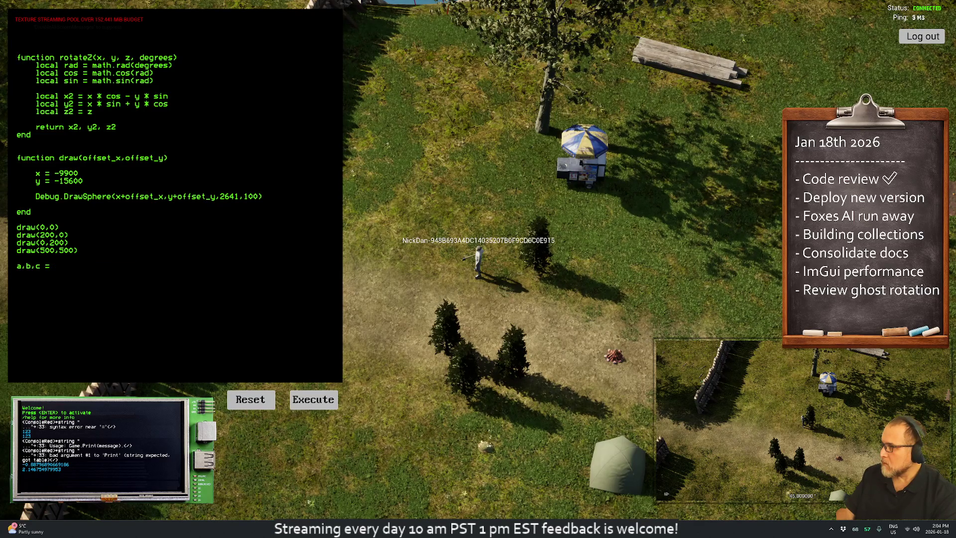
text(rotateZ)
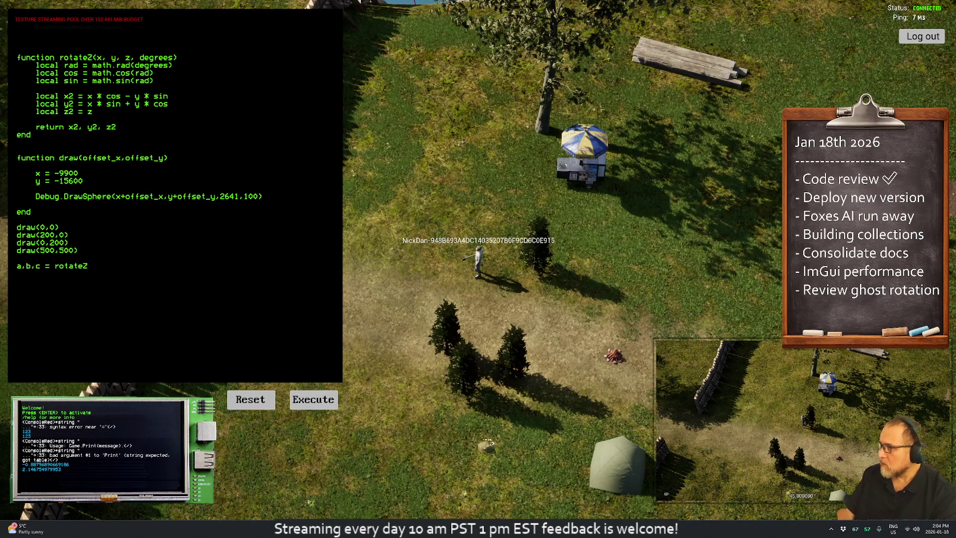
text((1,2,3,4)
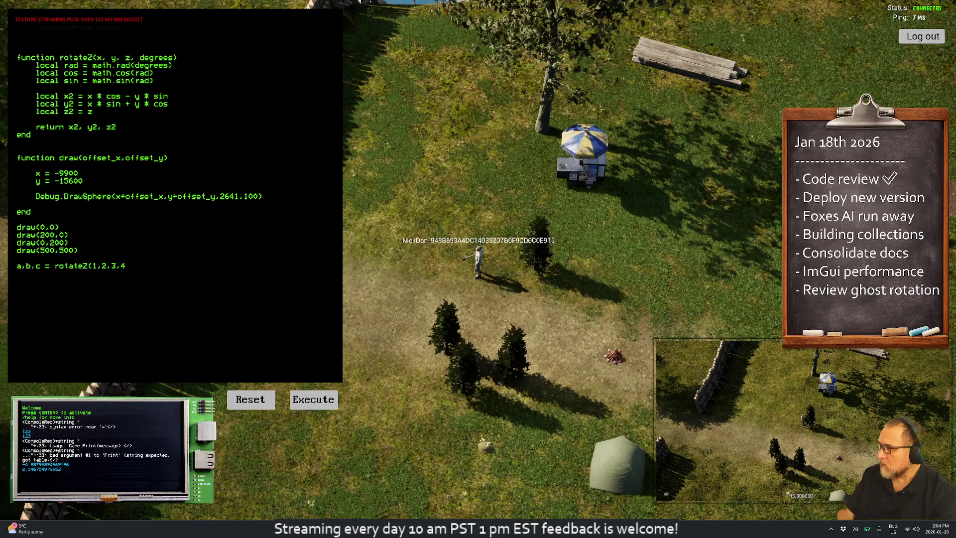
click(312, 402)
key(Return)
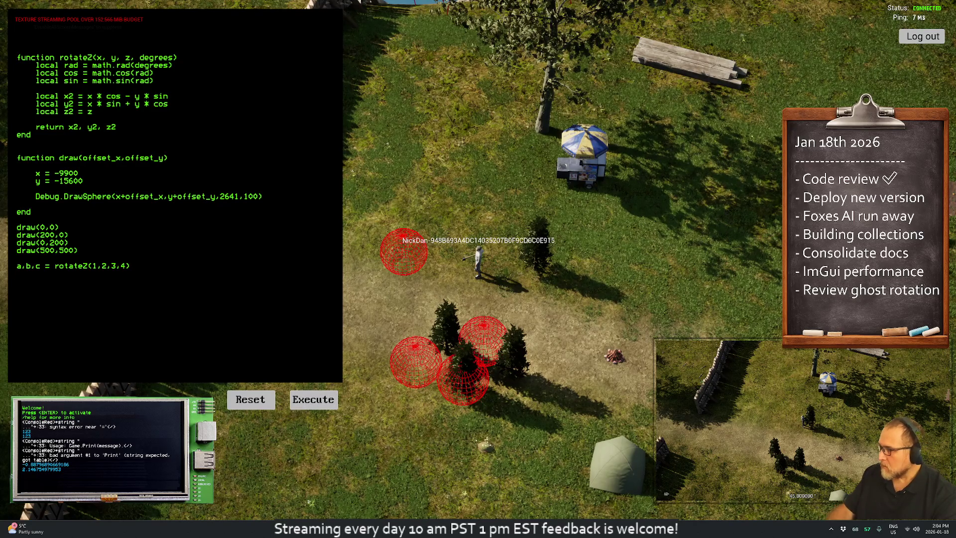
text(Game.Print(a)
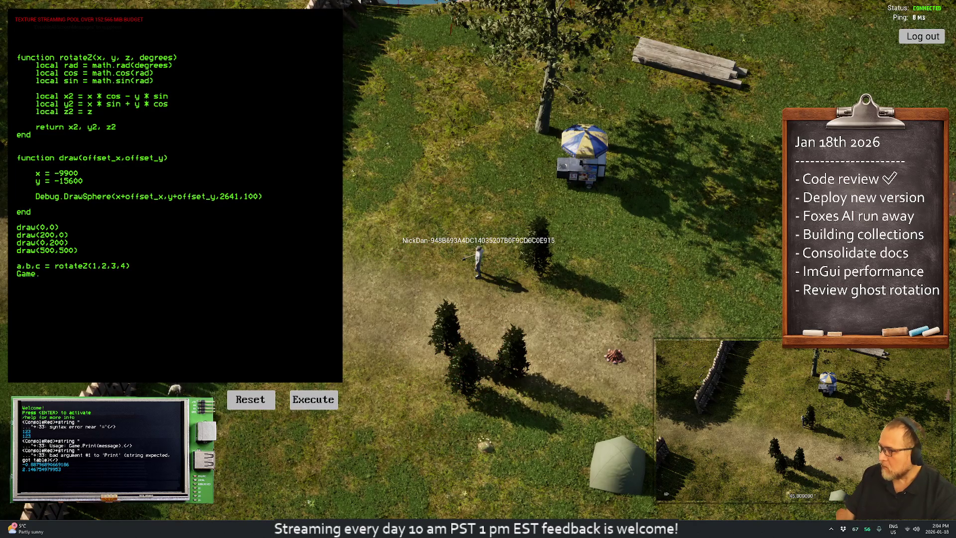
text())
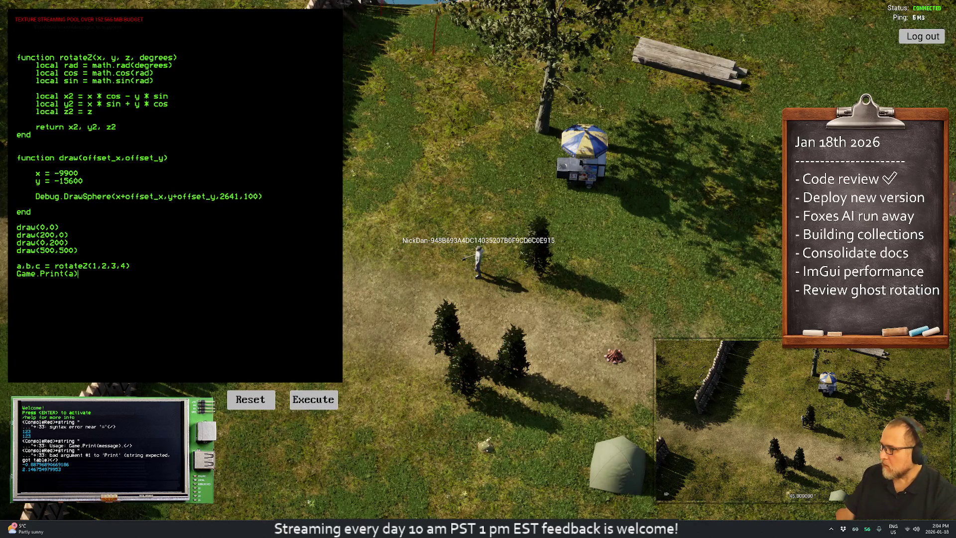
click(314, 401)
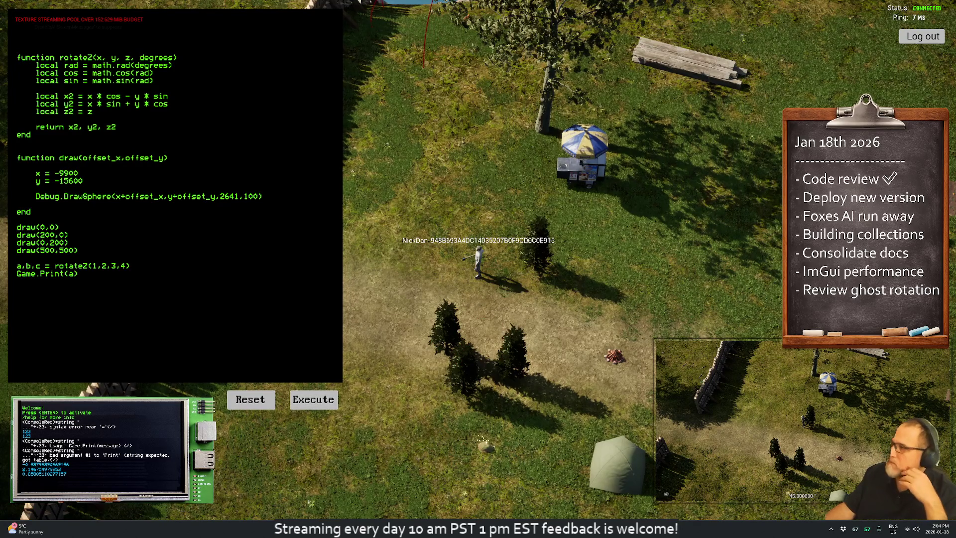
key(shift+Up)
key(shift+Up)
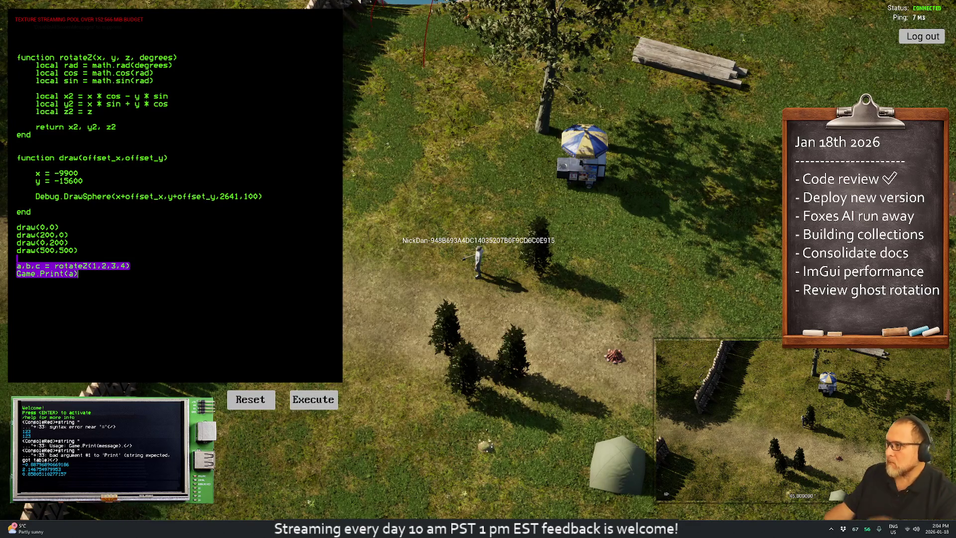
key(Delete)
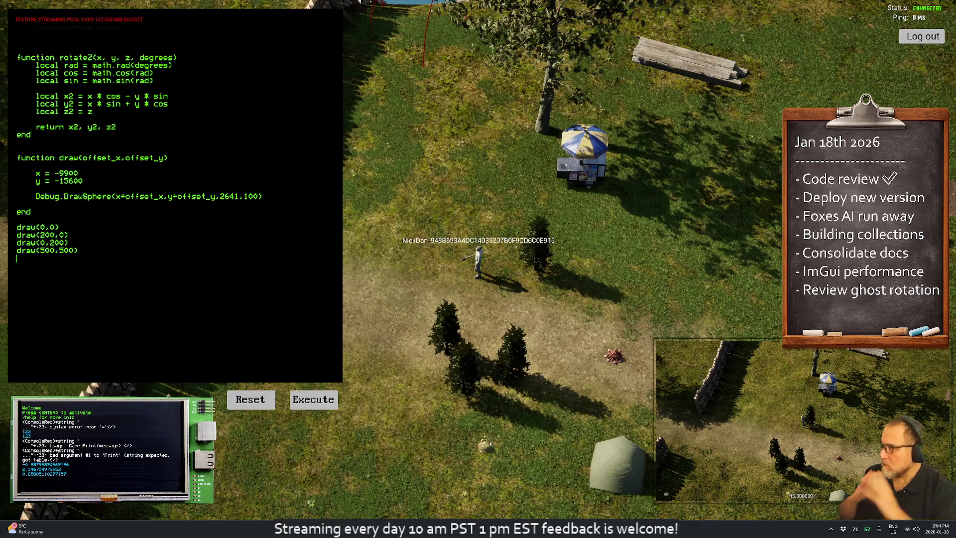